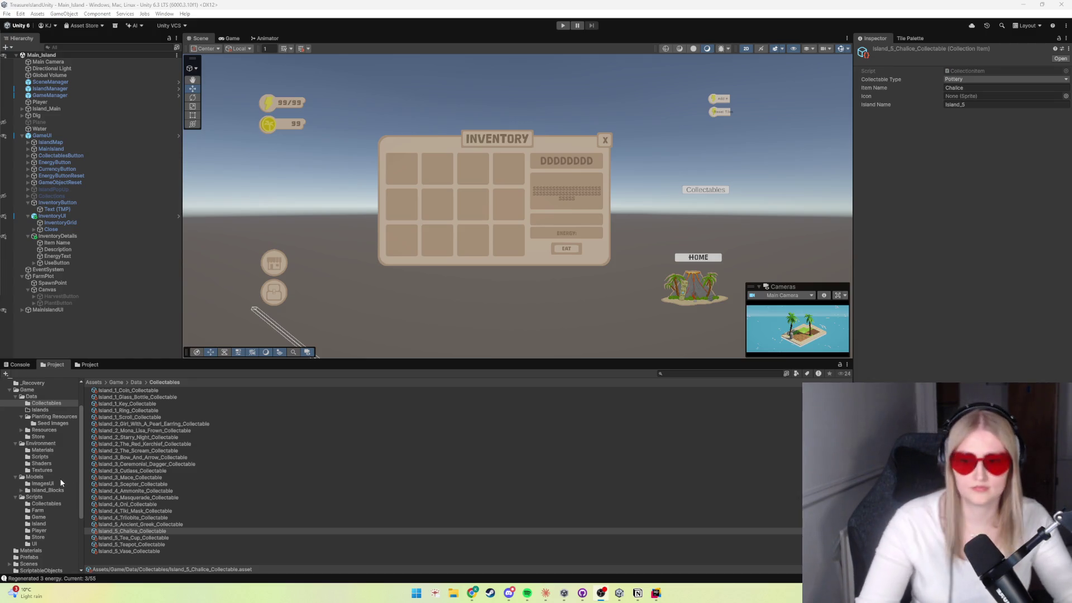
Step: Open the Planting Resources folder in the Project window's Data folder
drag(82, 474, 75, 507)
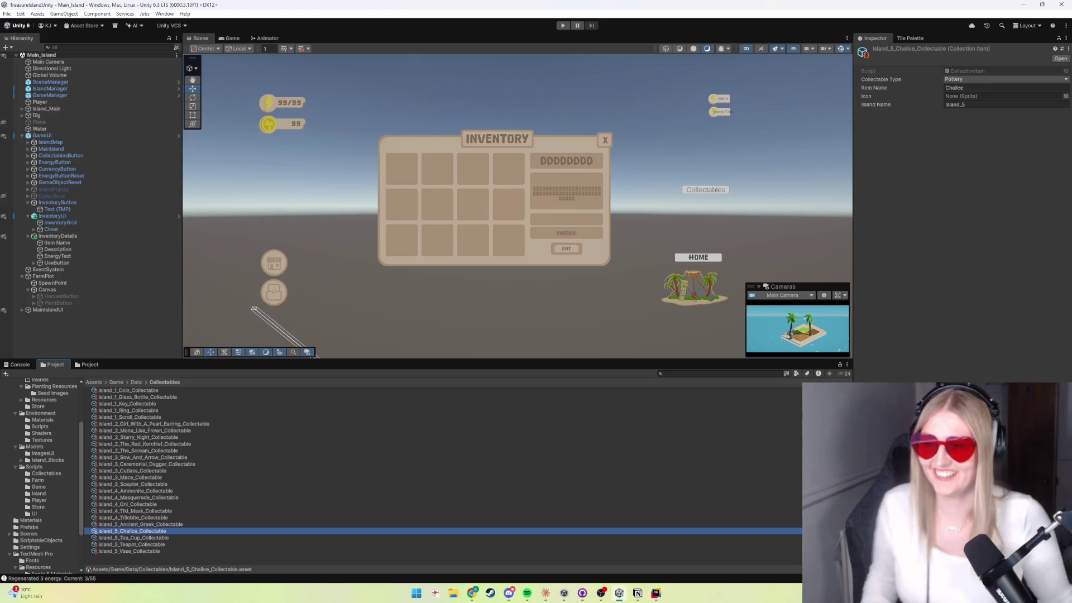
key(alt+Tab)
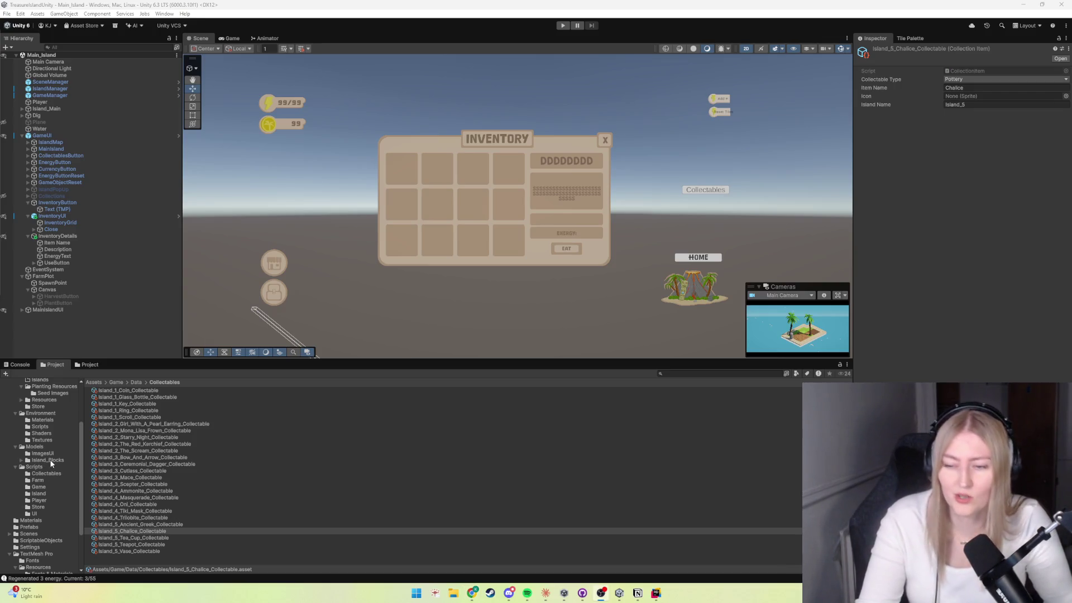
scroll(44, 491, down, 2)
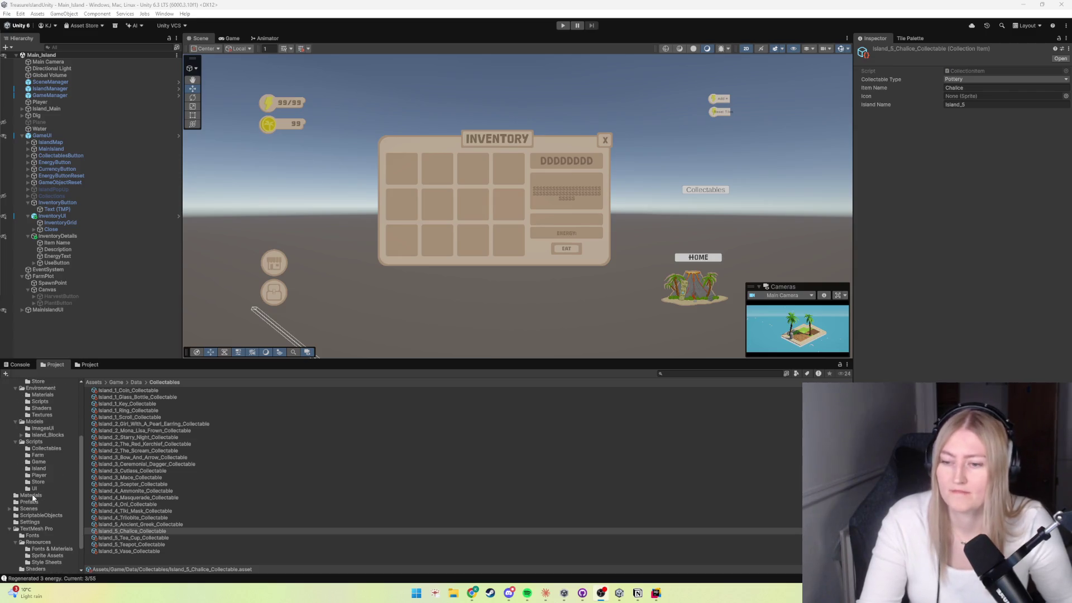
scroll(32, 496, up, 5)
click(40, 448)
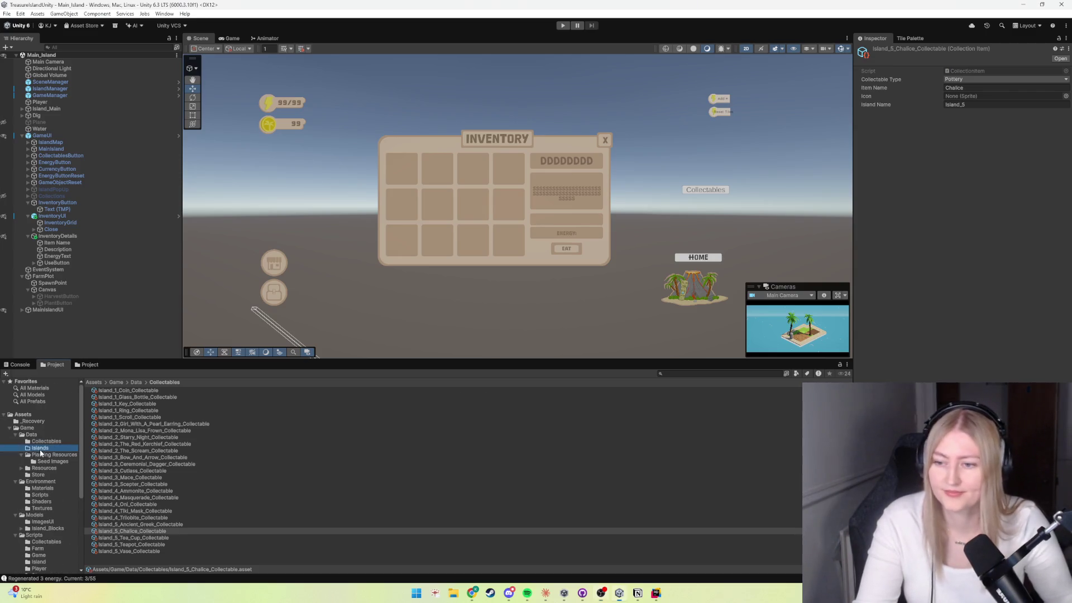
click(47, 457)
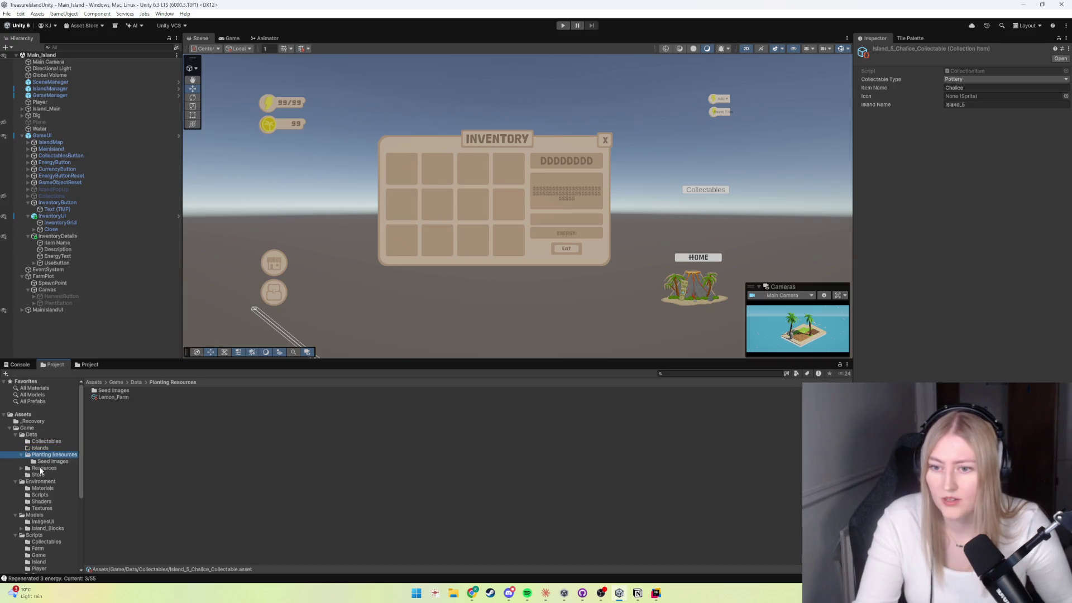
Step: Open Seed Images, then use the breadcrumb to return up to the Data folder
right_click(152, 427)
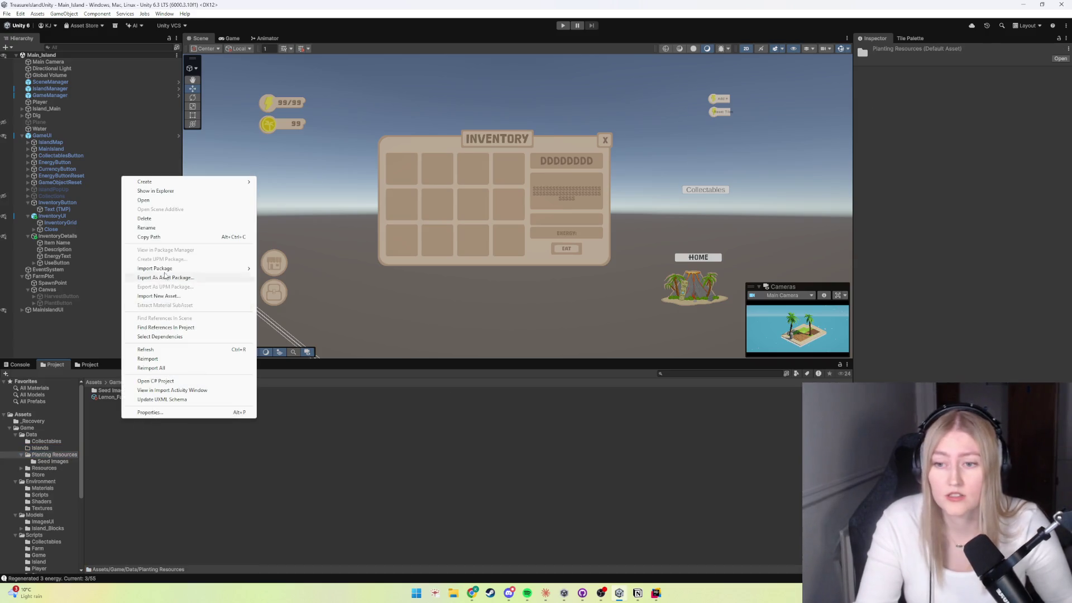
click(119, 473)
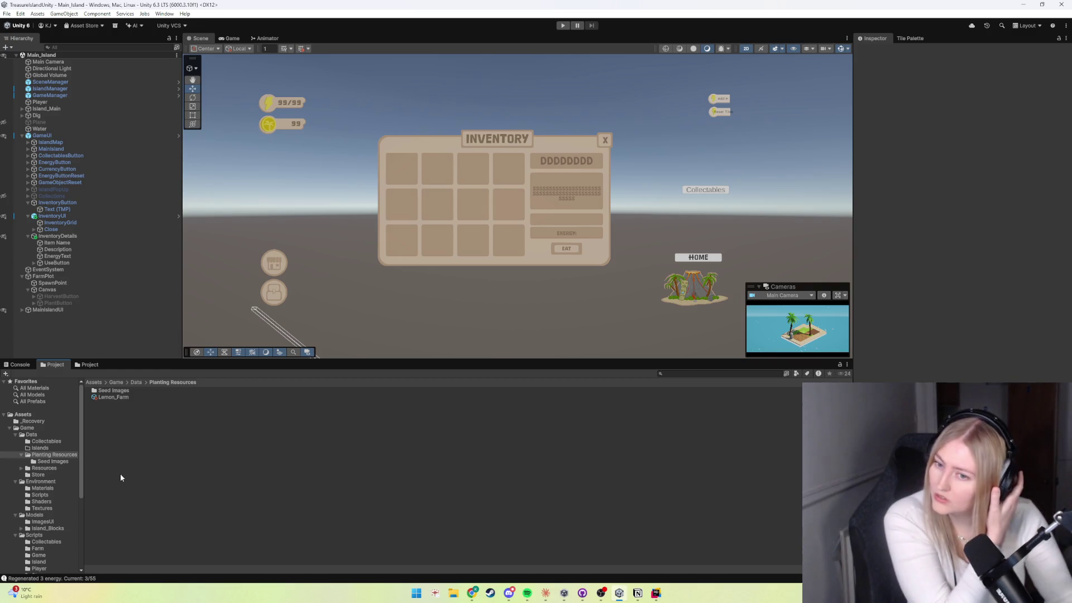
double_click(126, 391)
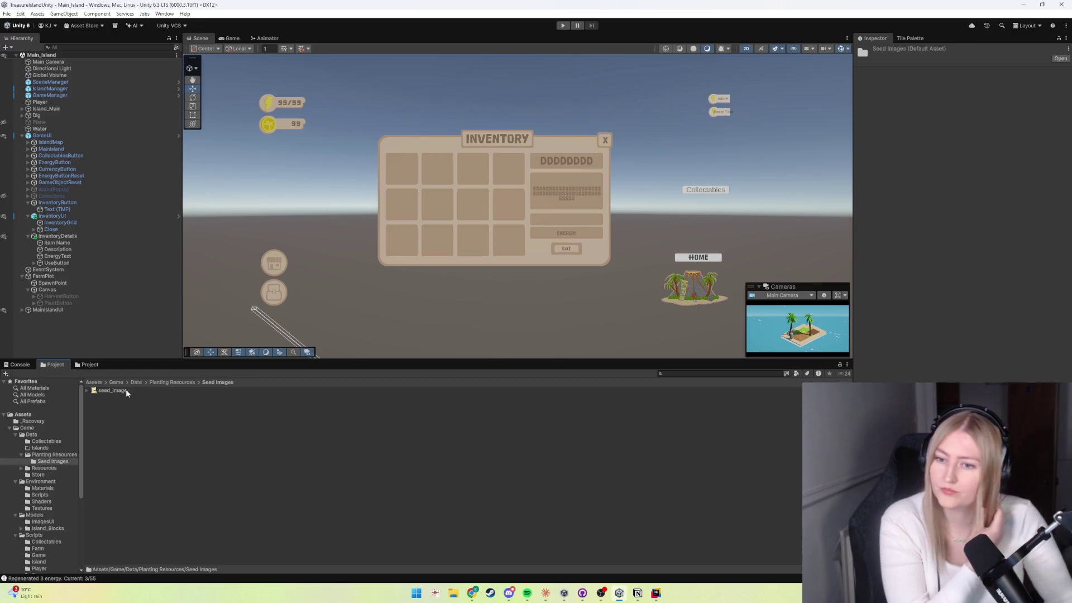
click(173, 383)
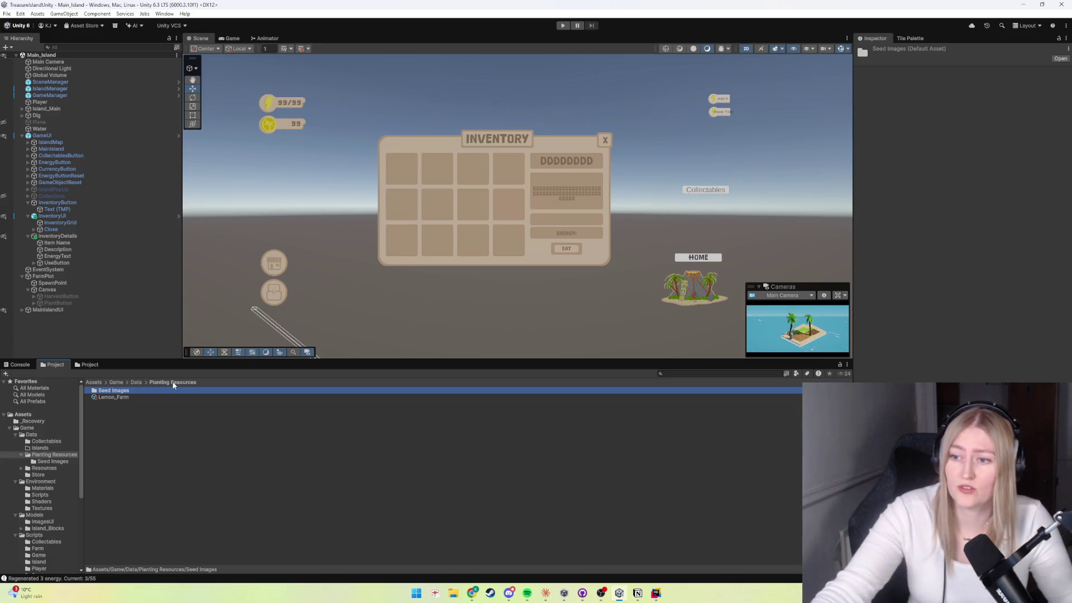
click(135, 382)
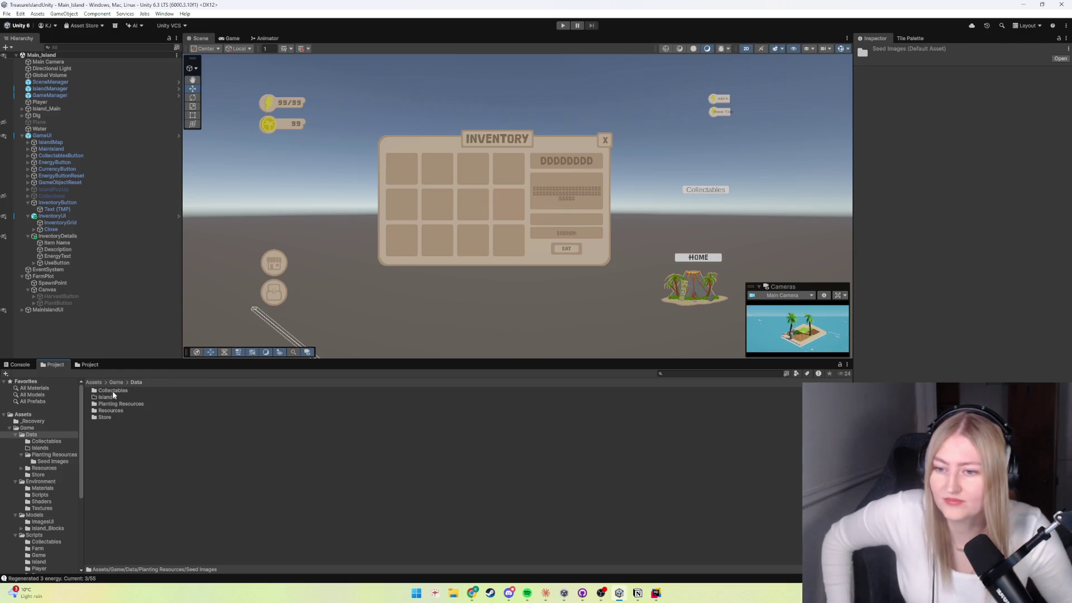
Step: Open the Resources folder showing Item Resource Sprites and the fruit and seed ItemResource assets
double_click(108, 410)
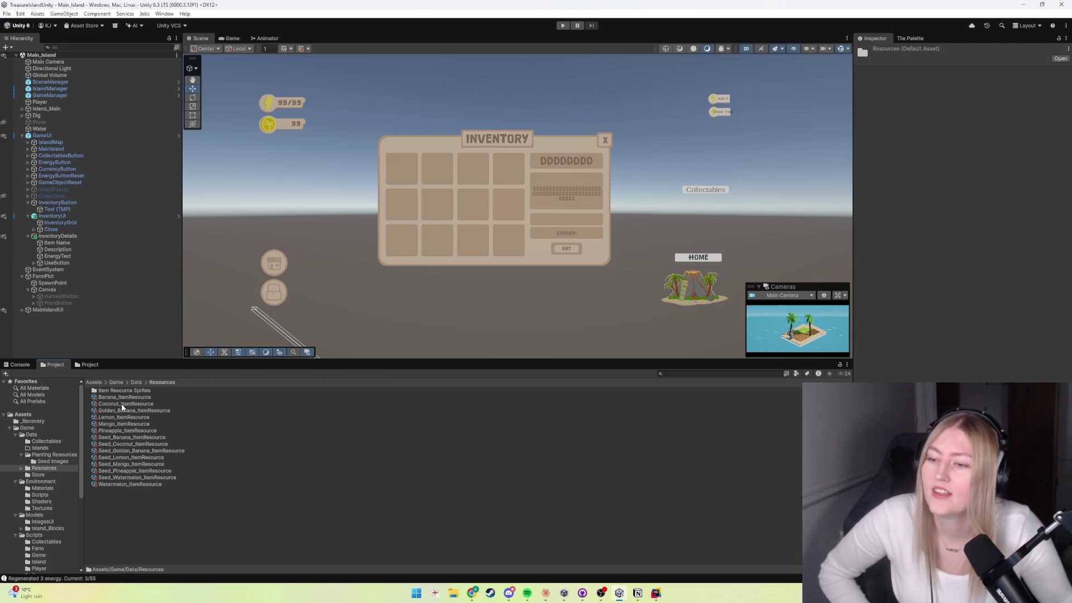
click(230, 519)
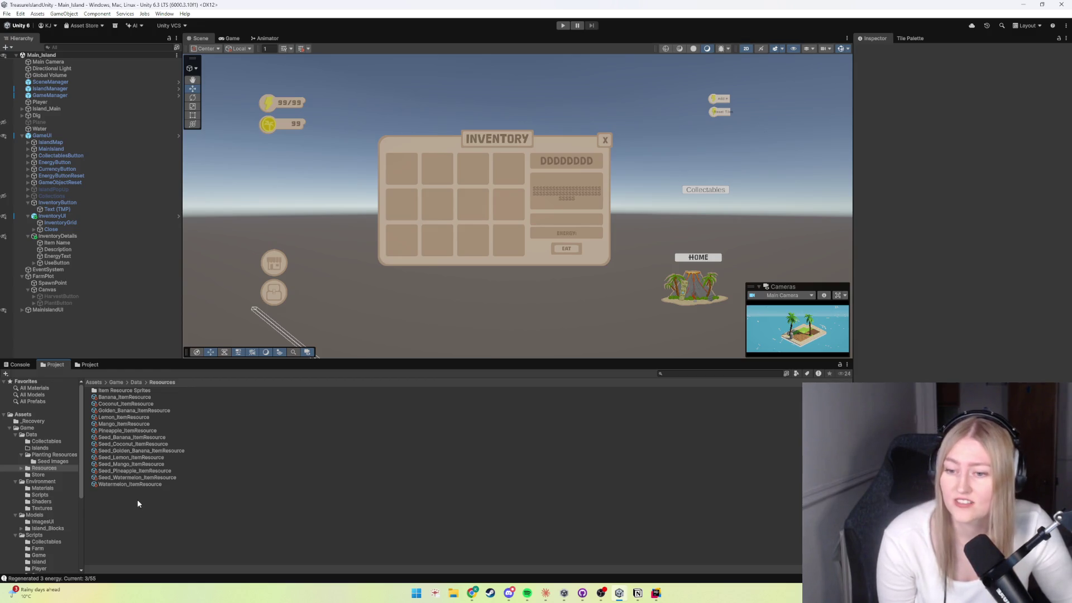
right_click(161, 508)
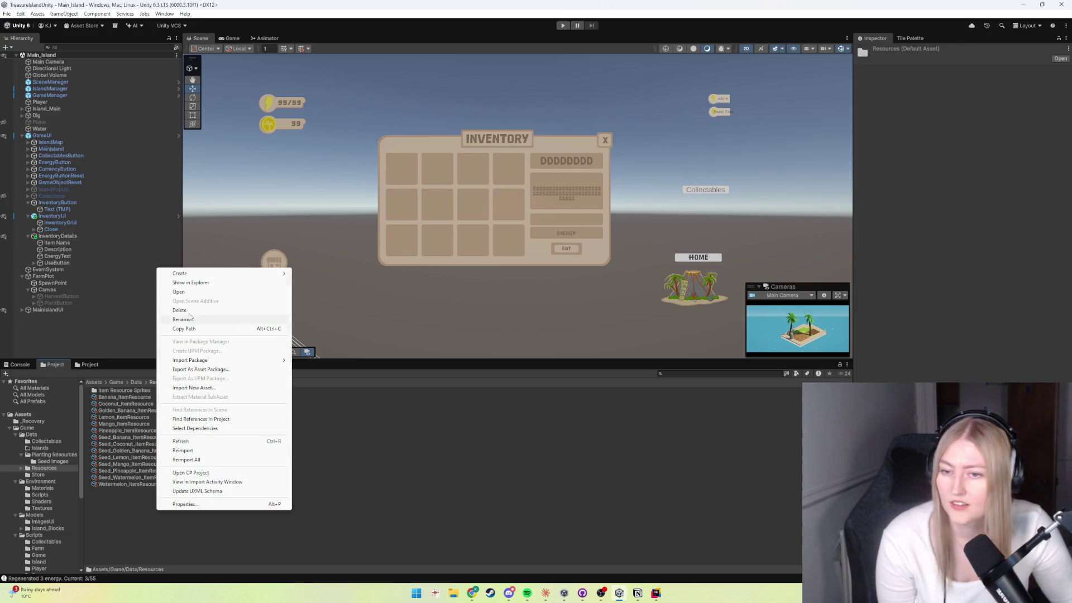
mouse_move(196, 277)
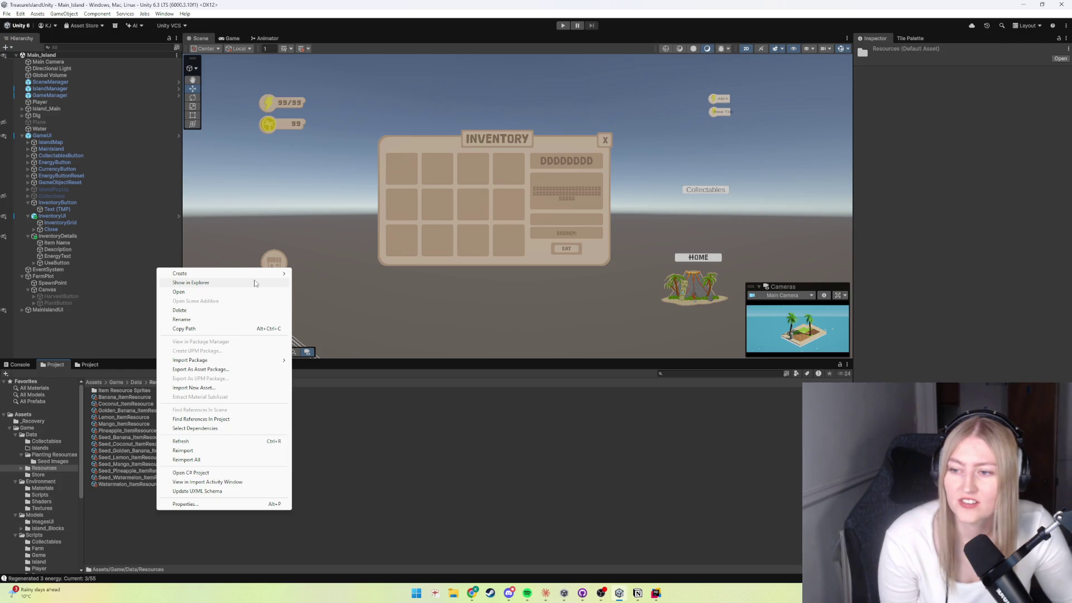
click(225, 537)
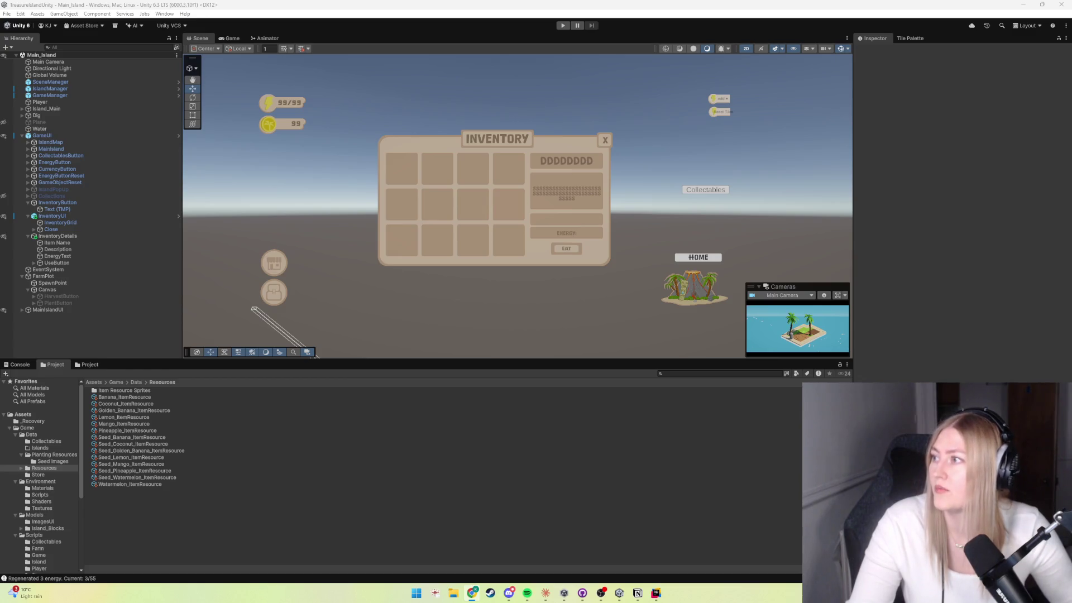
key(alt+Tab)
Step: Move the Chrome YouTube window over the Unity editor
drag(351, 110, 298, 119)
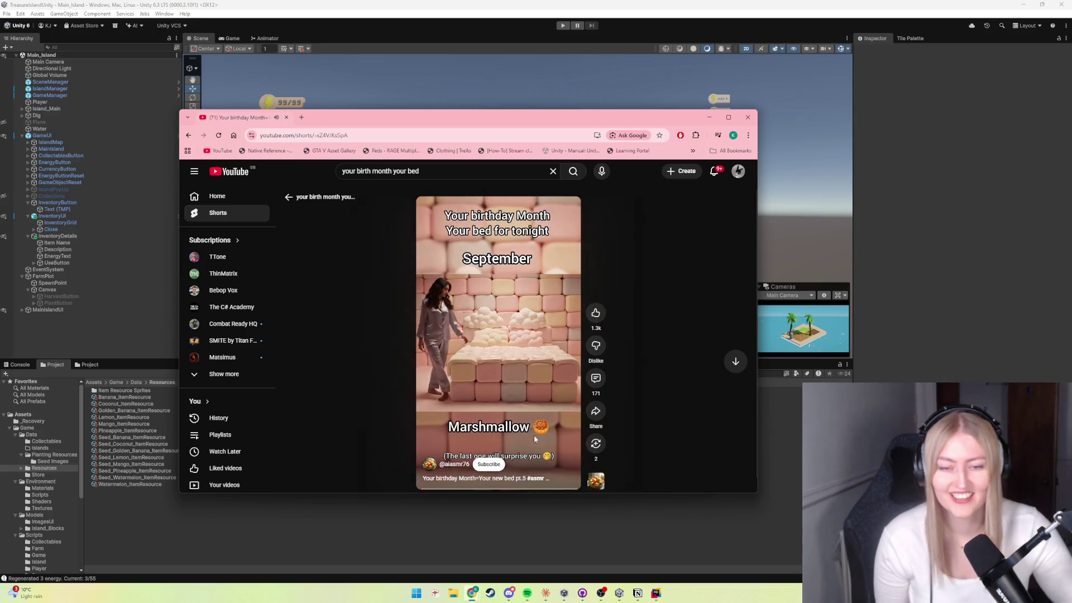
Step: Search YouTube for 'your birth month your bed', watch the first Short, then minimize Chrome
scroll(480, 345, down, 1)
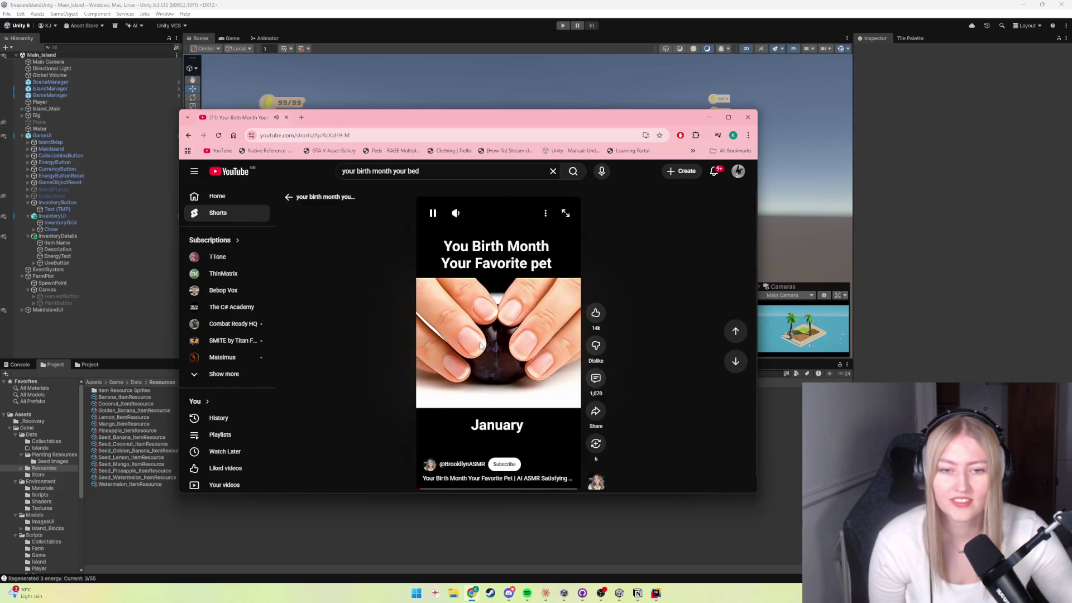
scroll(480, 345, down, 1)
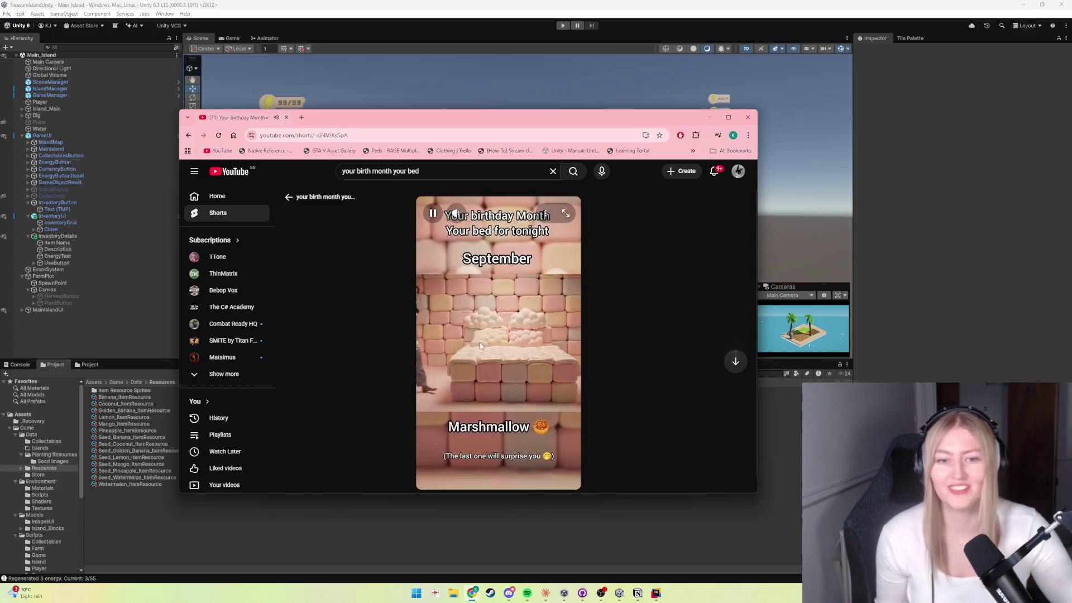
click(556, 176)
click(572, 171)
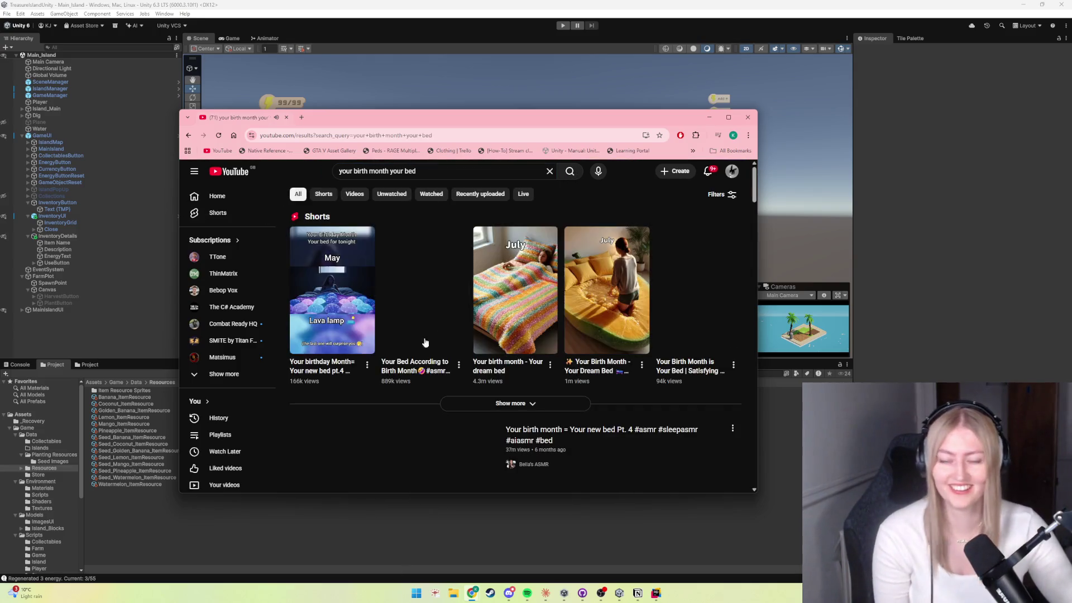
click(339, 304)
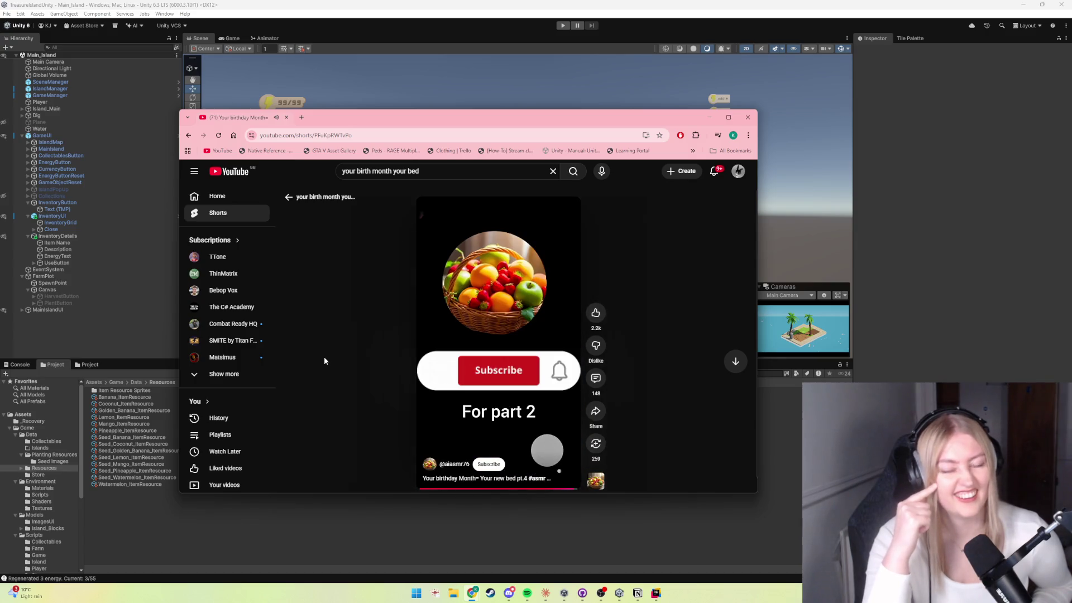
mouse_move(431, 218)
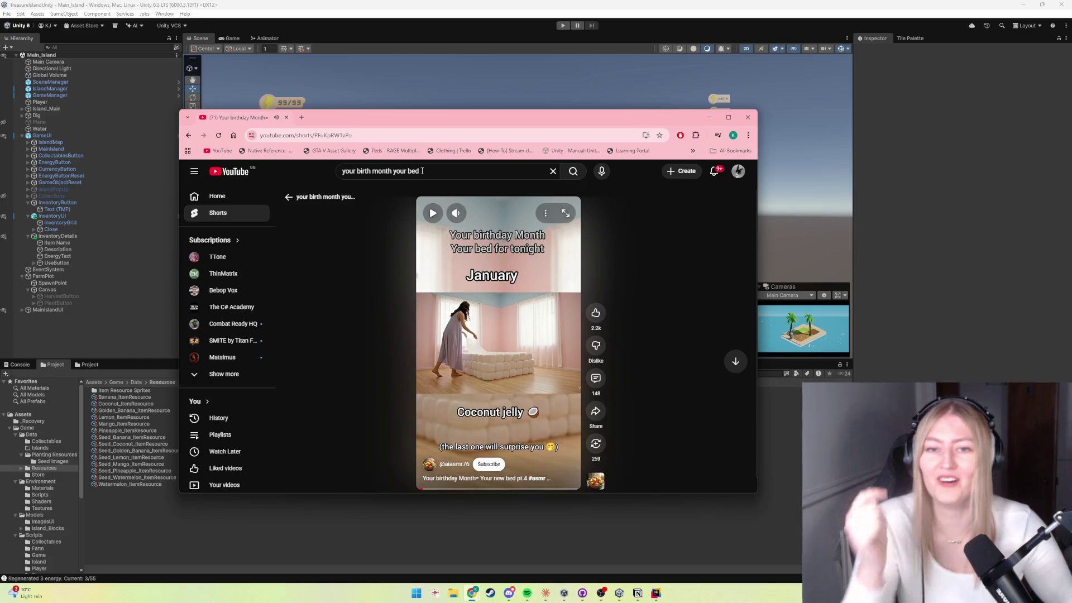
key(super+Down)
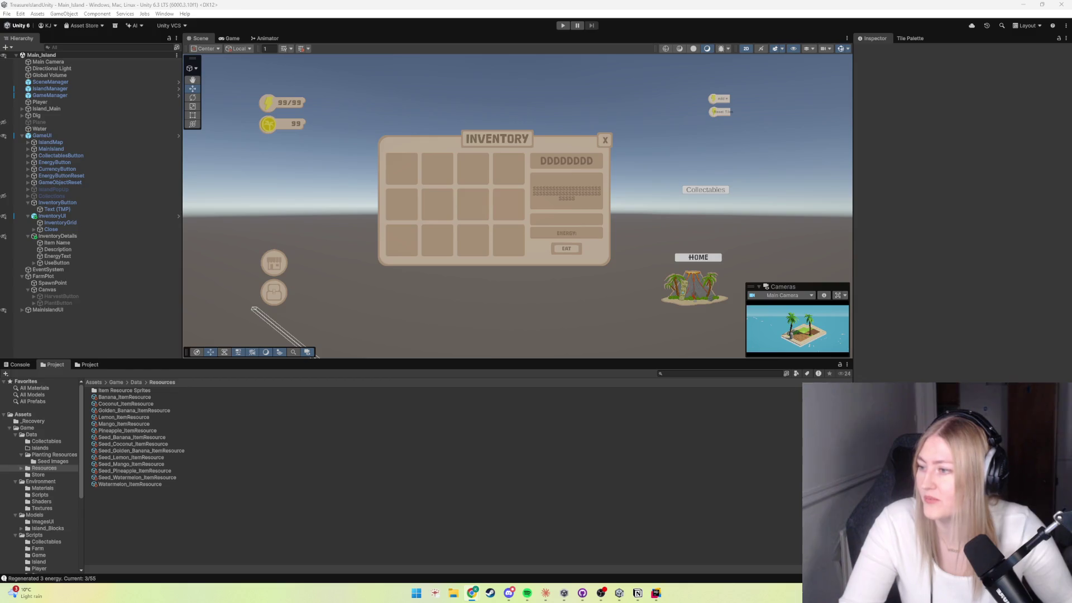
Step: Drag the Chrome window with the AI glass-cutting Short back over the Unity editor
drag(0, 104, 430, 107)
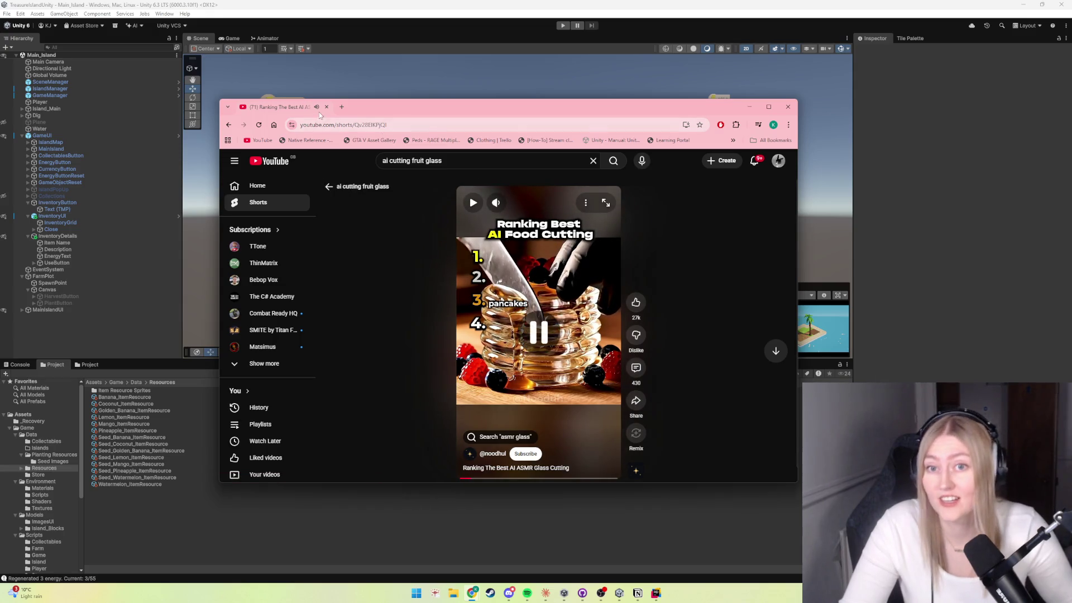
Step: Return to Unity and bring up the Resources folder's context menu
key(alt+Tab)
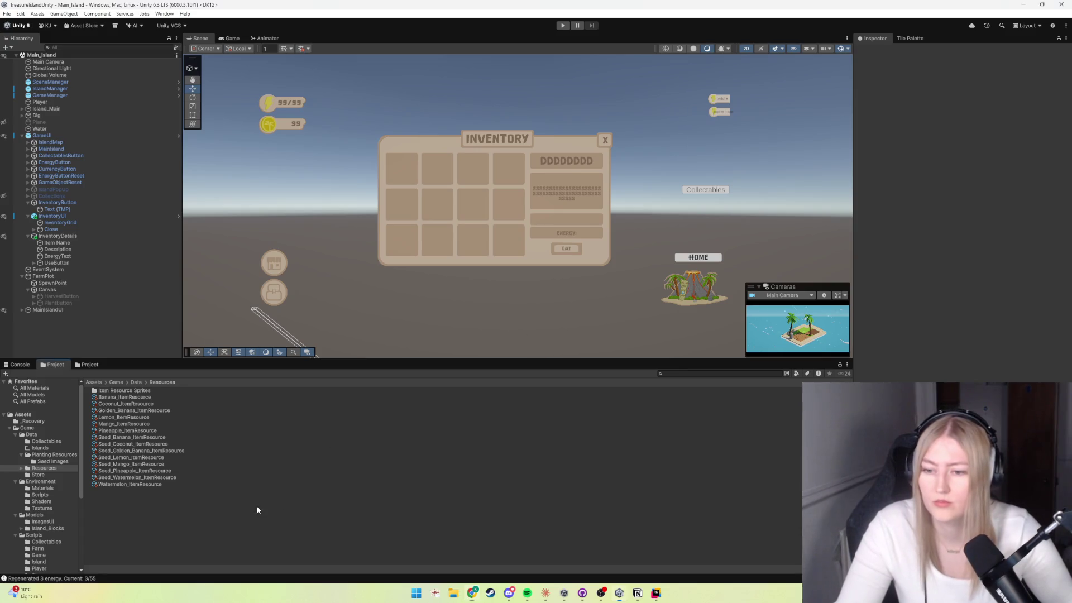
right_click(156, 512)
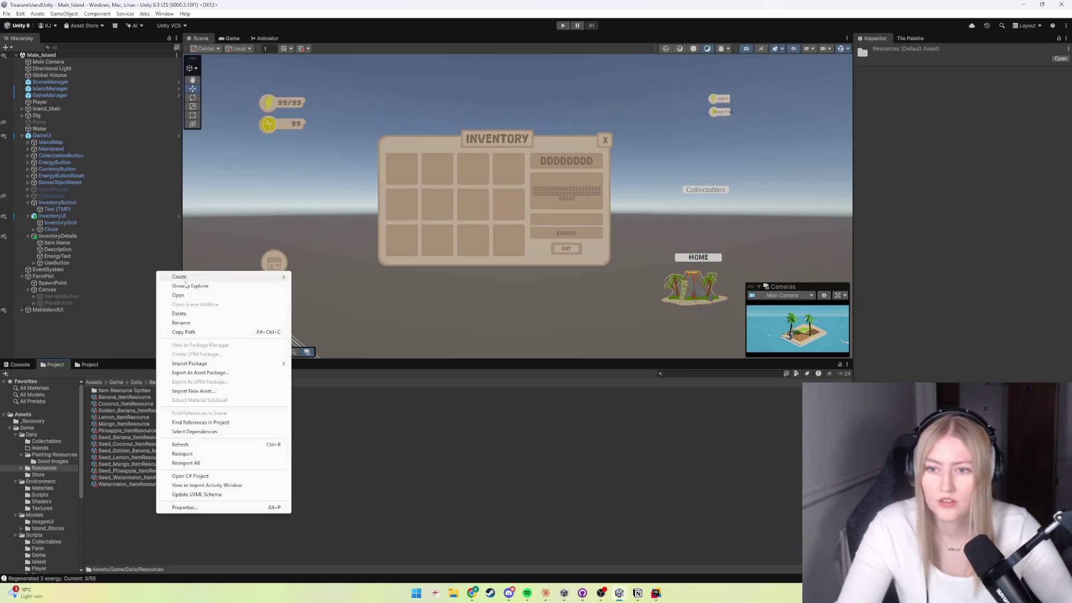
Step: Create a new asset in Resources via Create > Inventory > Resource
mouse_move(188, 277)
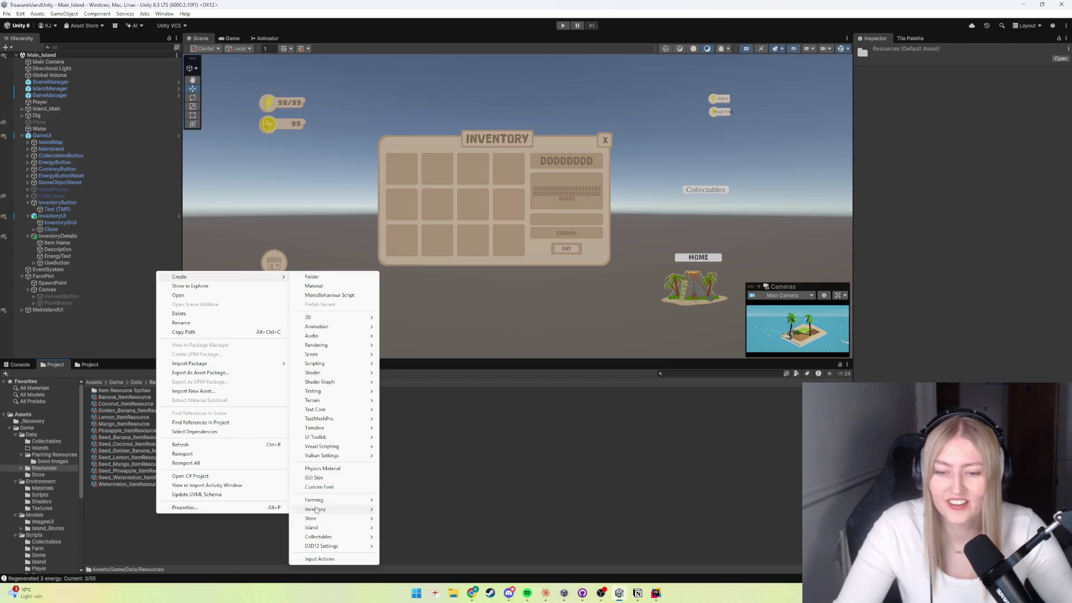
mouse_move(317, 531)
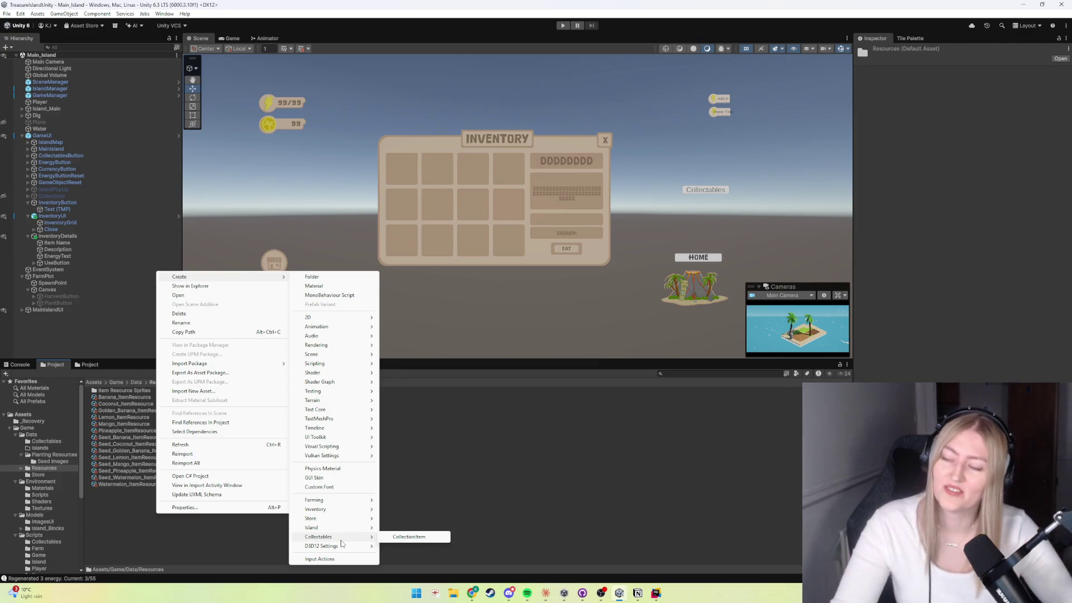
click(132, 534)
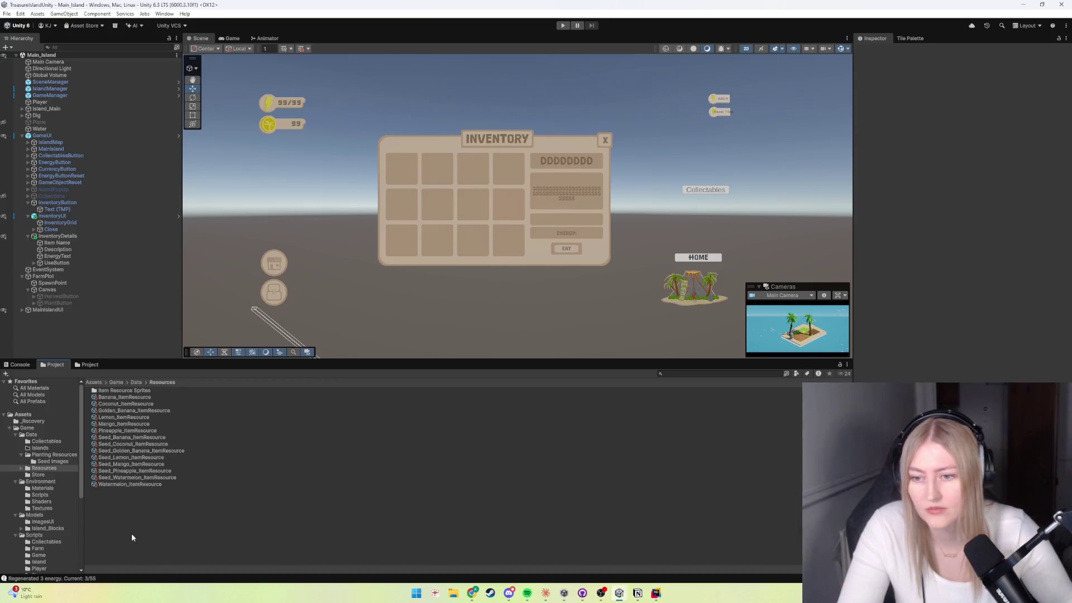
right_click(132, 534)
click(95, 504)
right_click(95, 505)
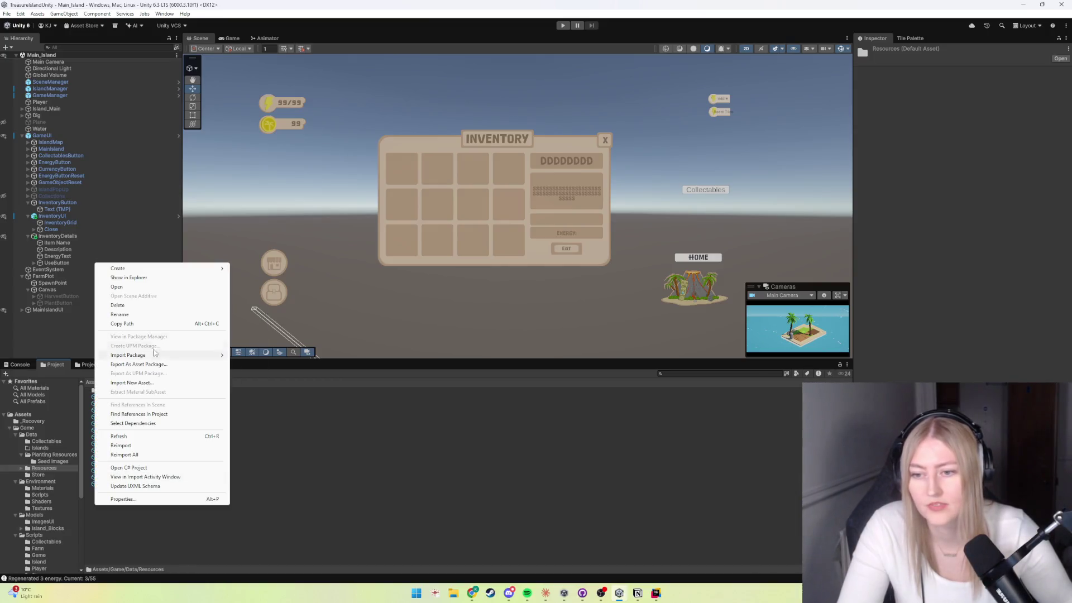
mouse_move(154, 269)
mouse_move(258, 501)
click(343, 502)
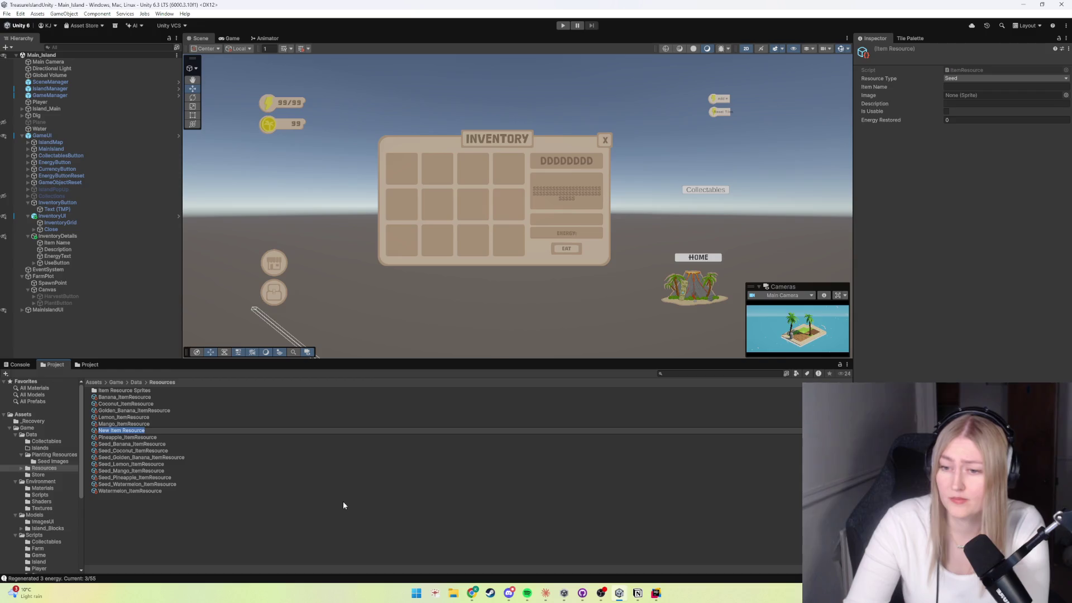
Step: Name the new asset Diamond_ItemResource
text(Diamon)
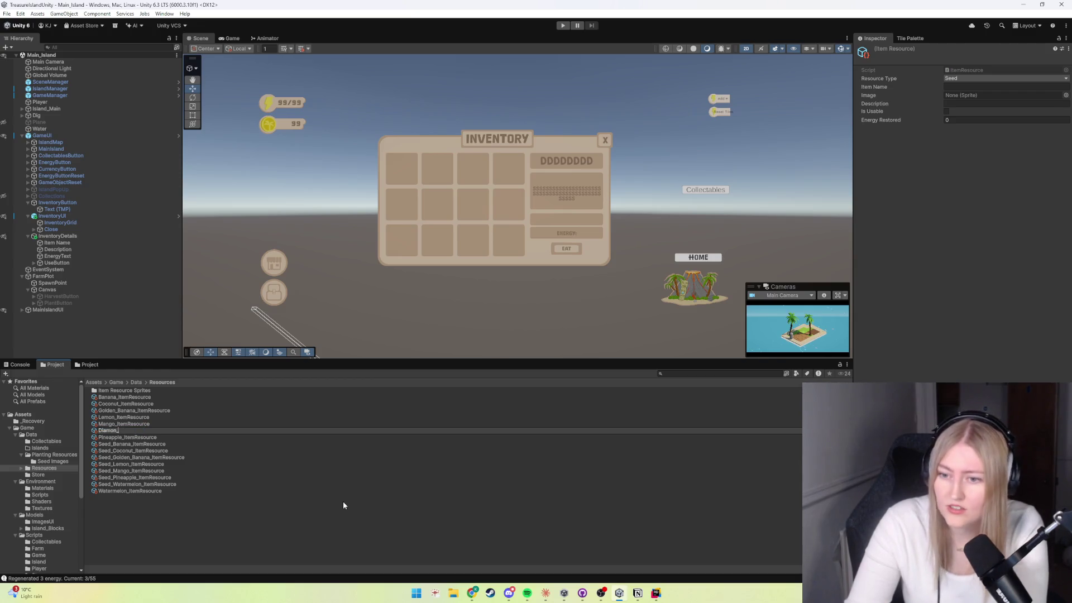
key(BackSpace)
key(BackSpace)
key(BackSpace)
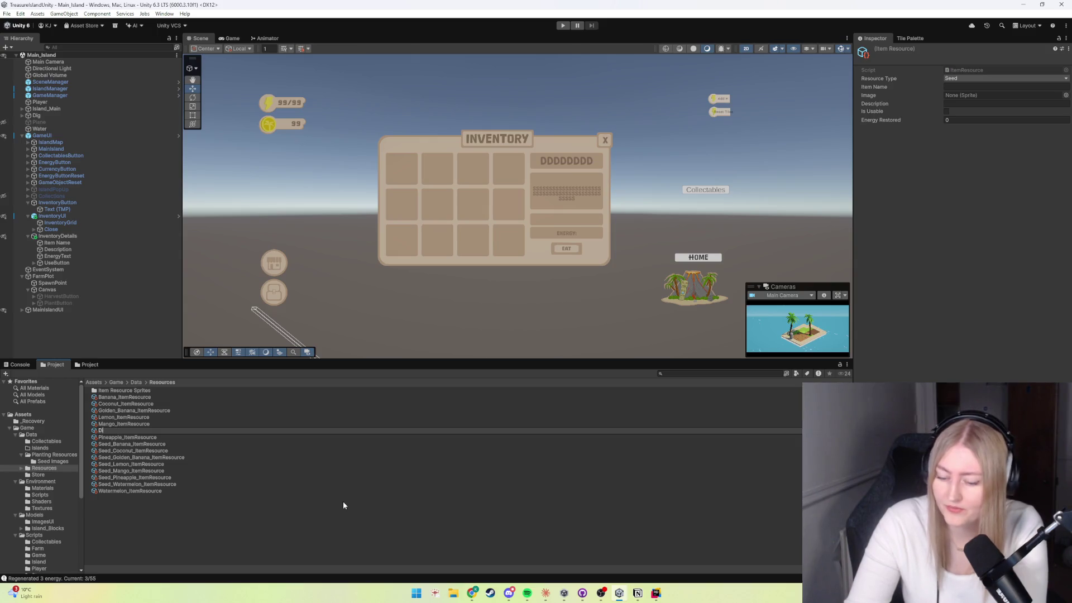
text(amo)
key(BackSpace)
key(BackSpace)
key(BackSpace)
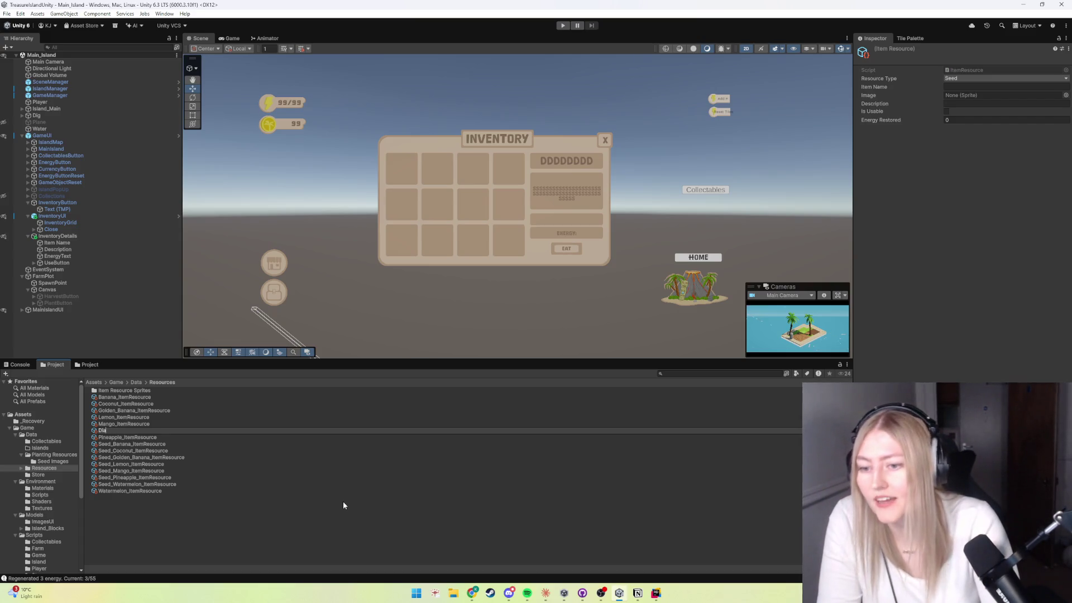
text(mond_)
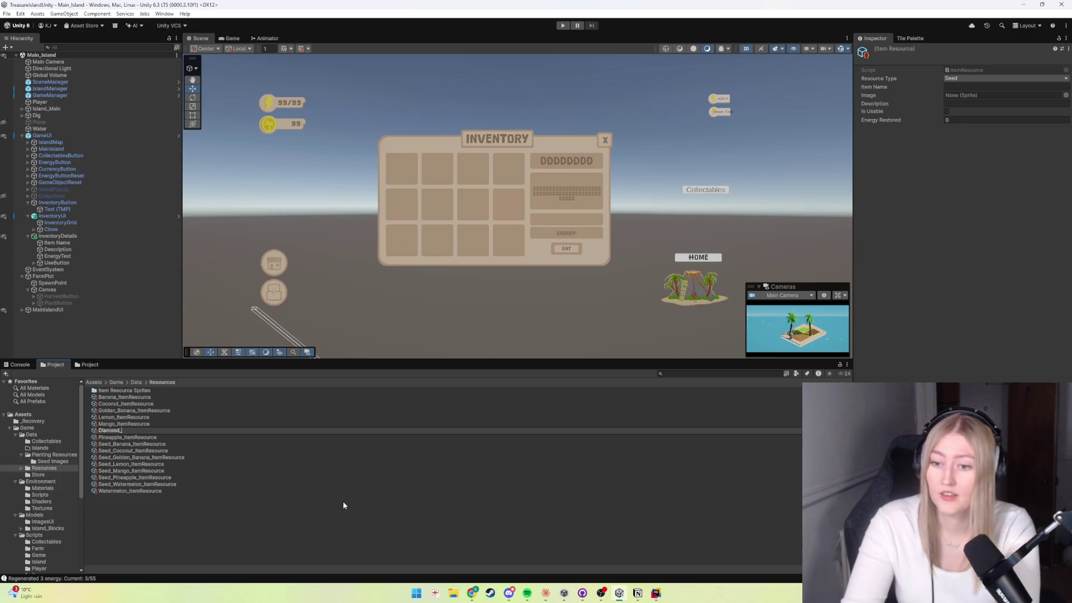
text(ItemResource)
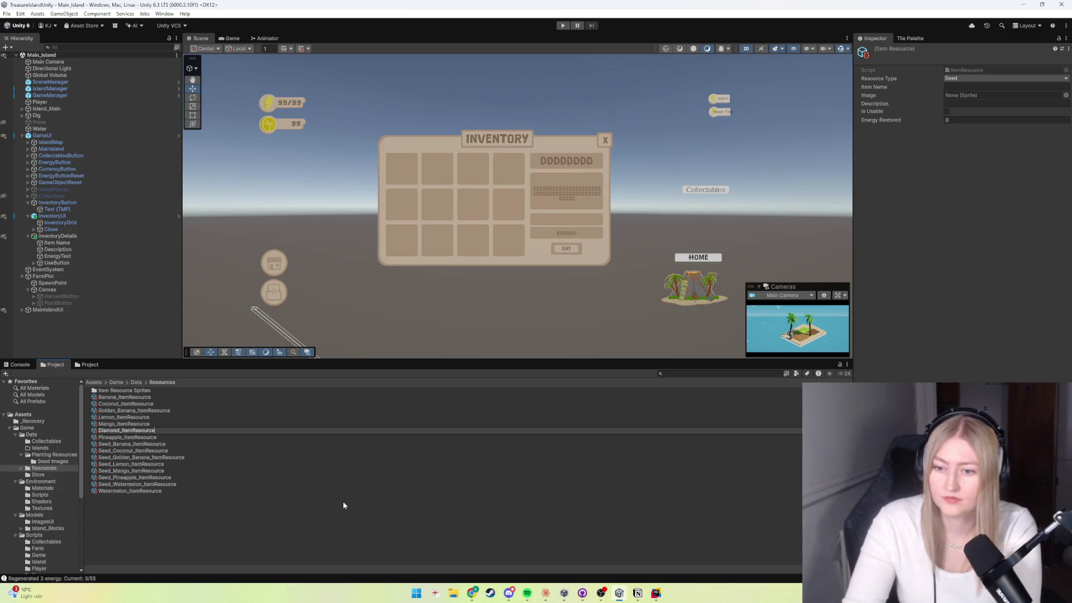
key(Return)
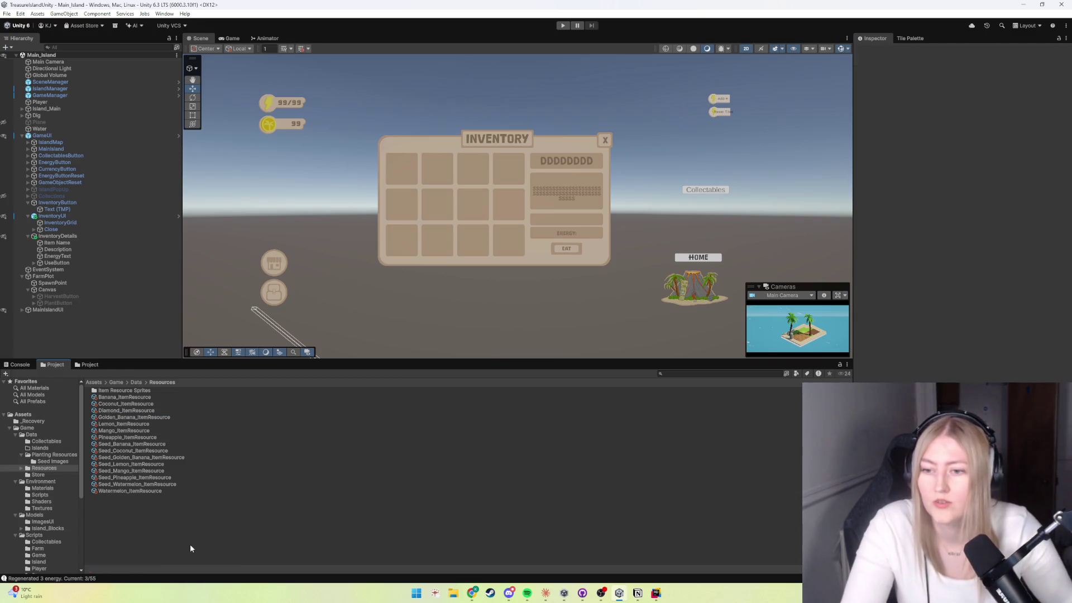
Step: Create another Inventory > Resource asset and name it Ruby_ItemResource
right_click(162, 373)
mouse_move(222, 291)
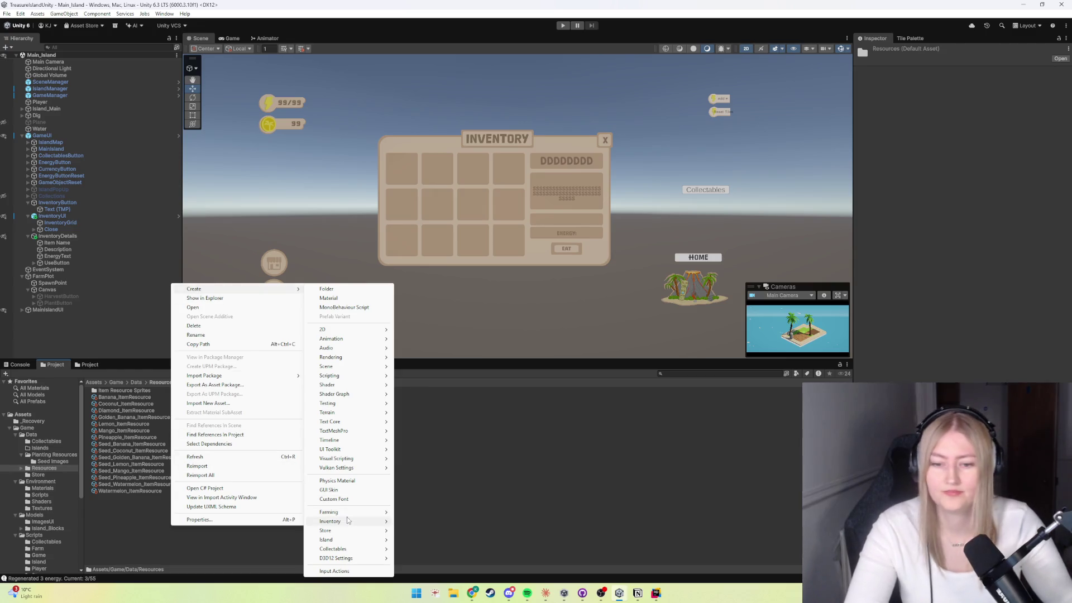
click(424, 522)
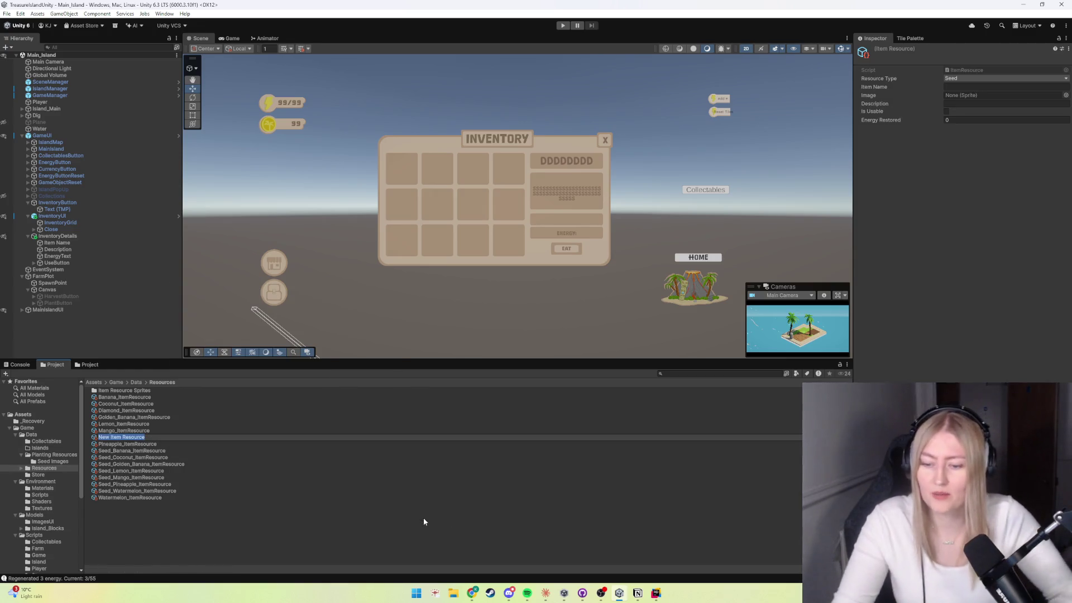
key(BackSpace)
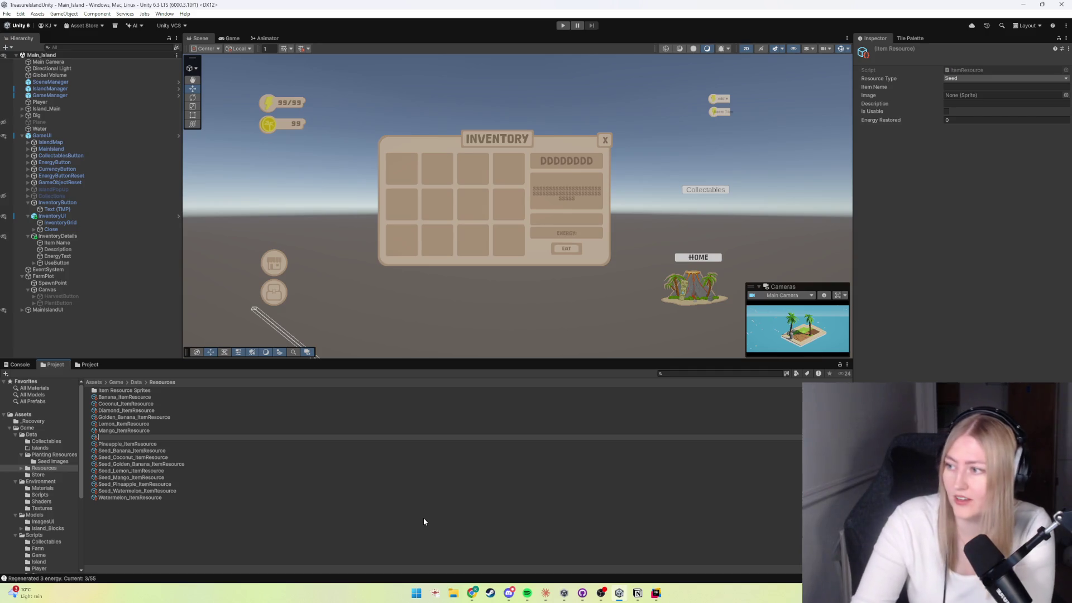
text(Ruby_)
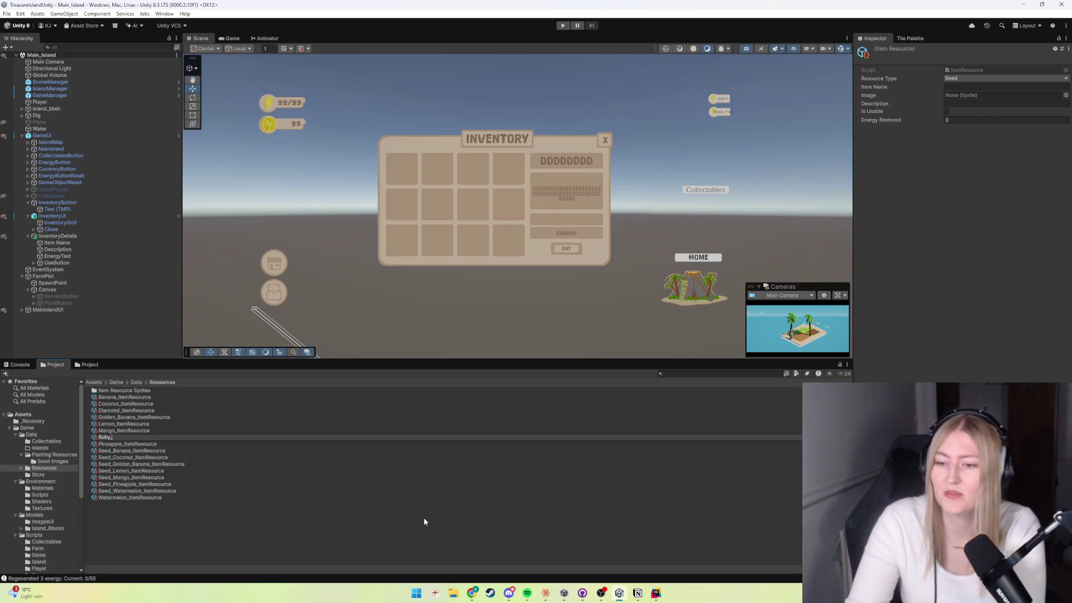
text(Item_resour)
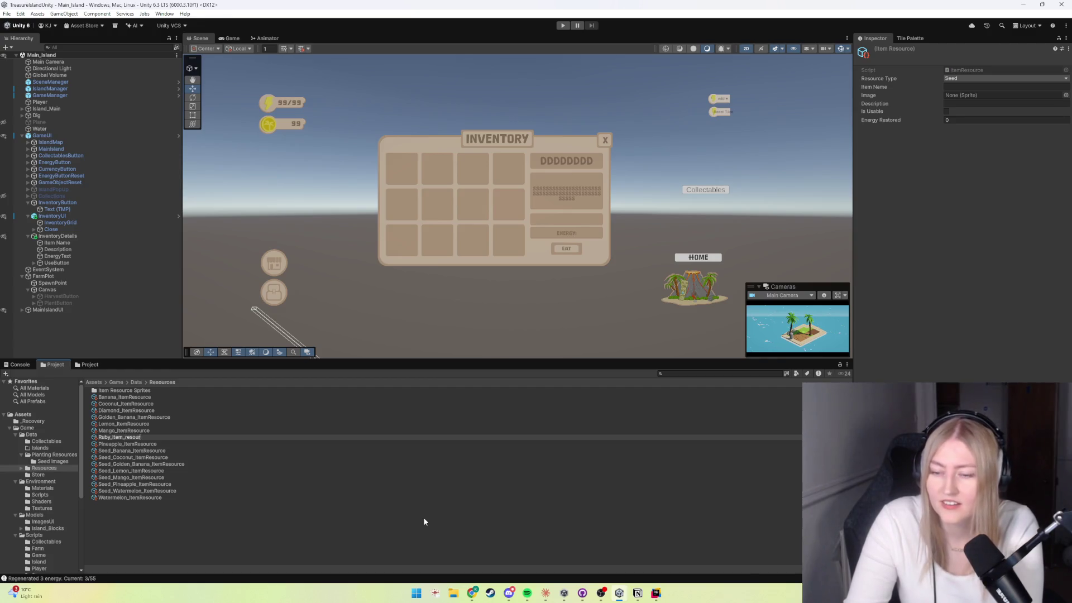
key(BackSpace)
key(BackSpace)
key(BackSpace)
key(BackSpace)
key(BackSpace)
key(BackSpace)
key(BackSpace)
text(Resource)
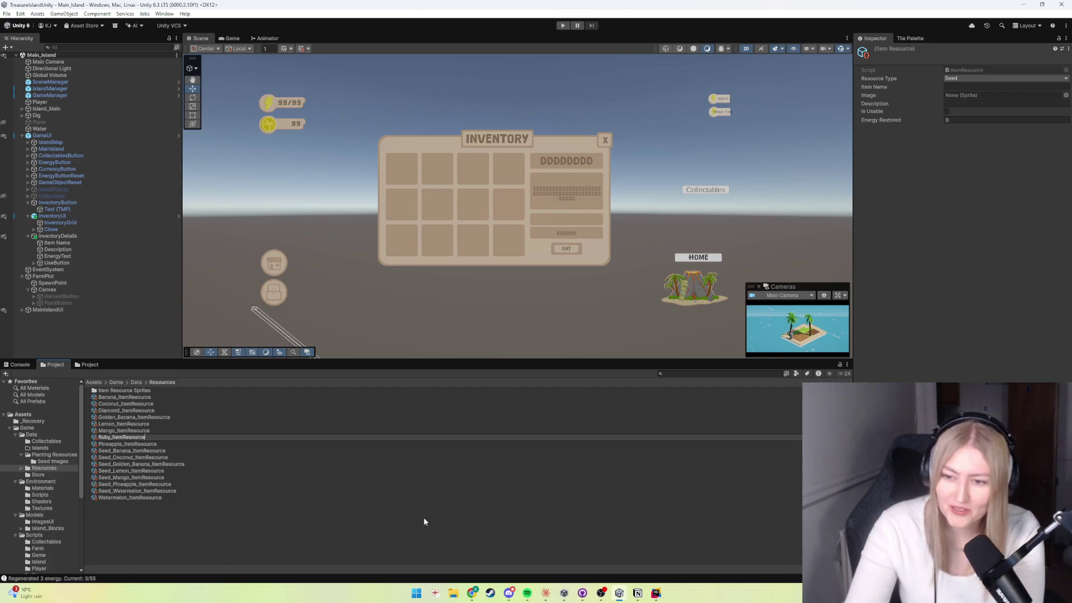
key(Return)
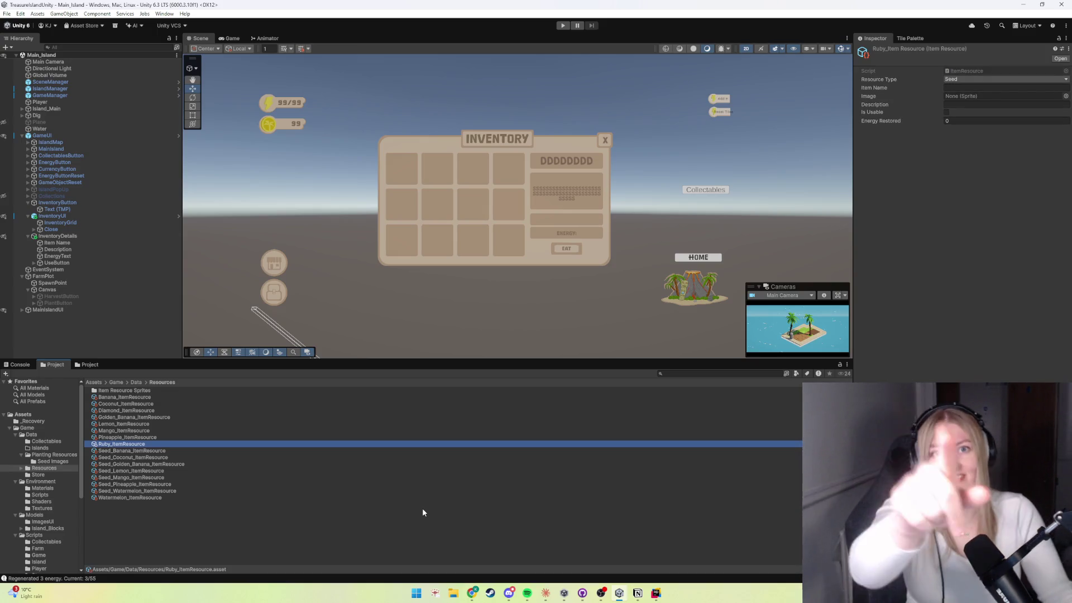
click(183, 540)
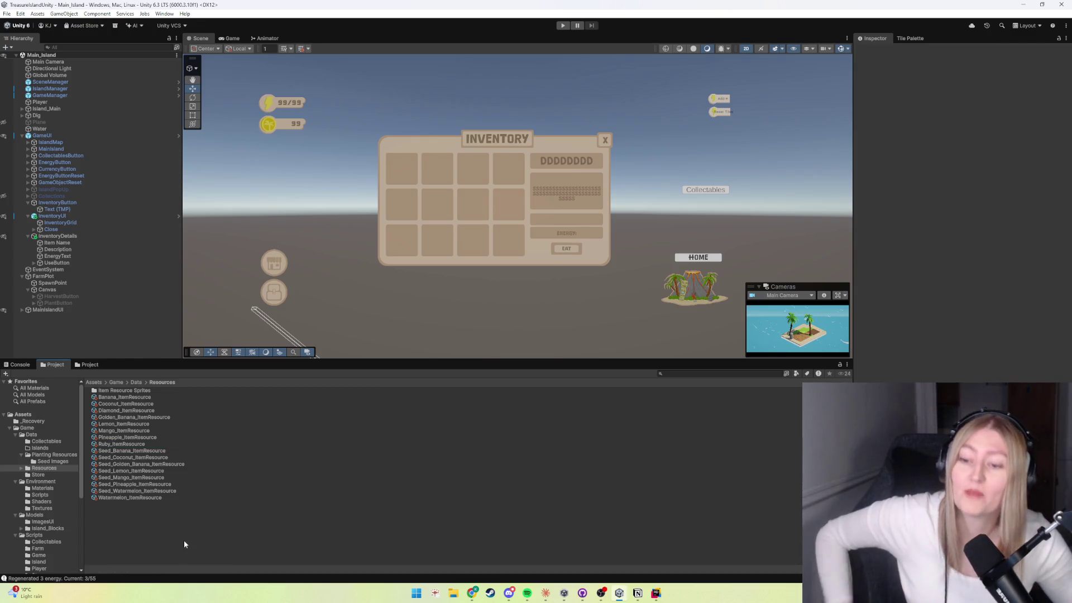
Step: Create an Inventory > Resource asset named Sapphire_ItemResource in Resources
right_click(179, 538)
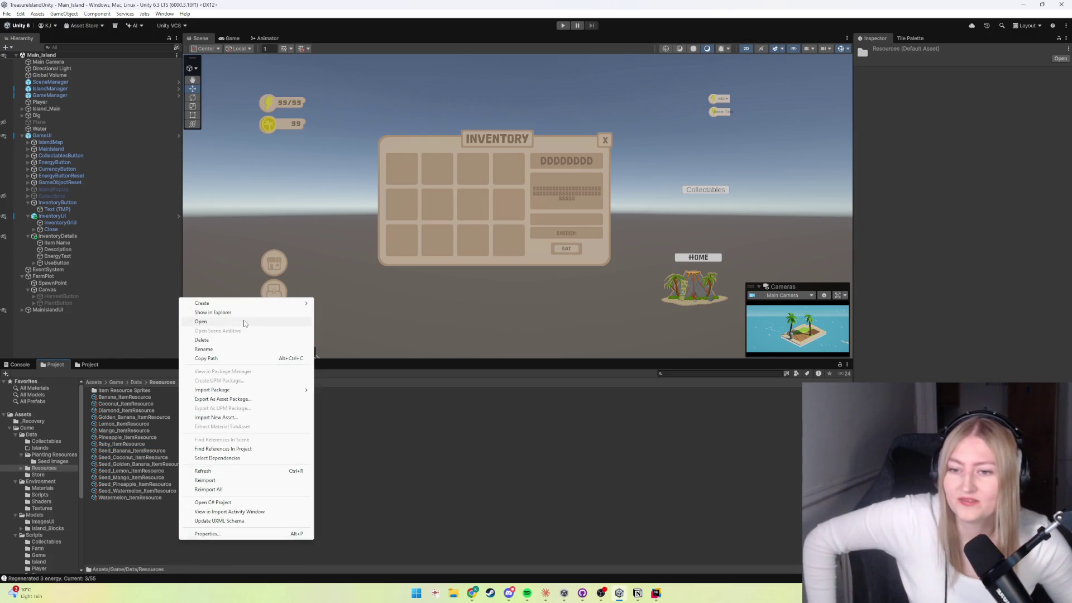
mouse_move(246, 302)
mouse_move(343, 535)
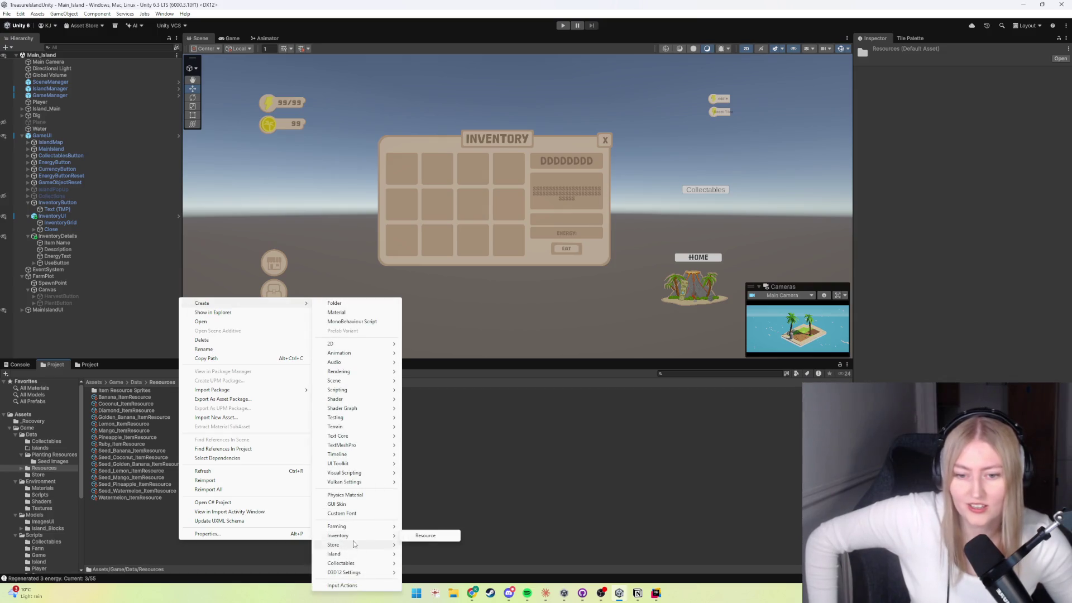
click(422, 536)
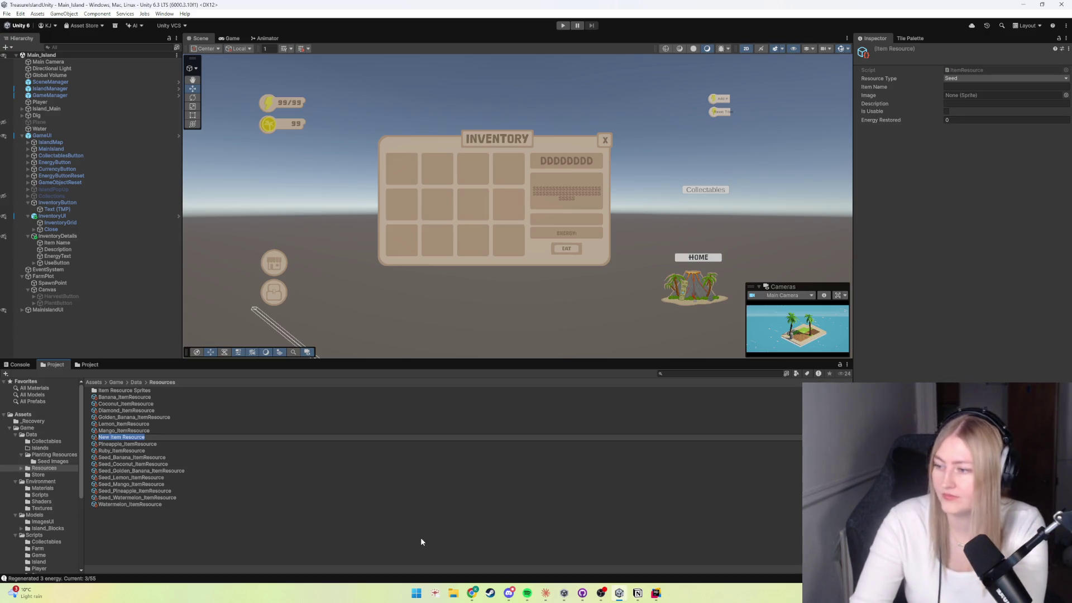
text(Sal)
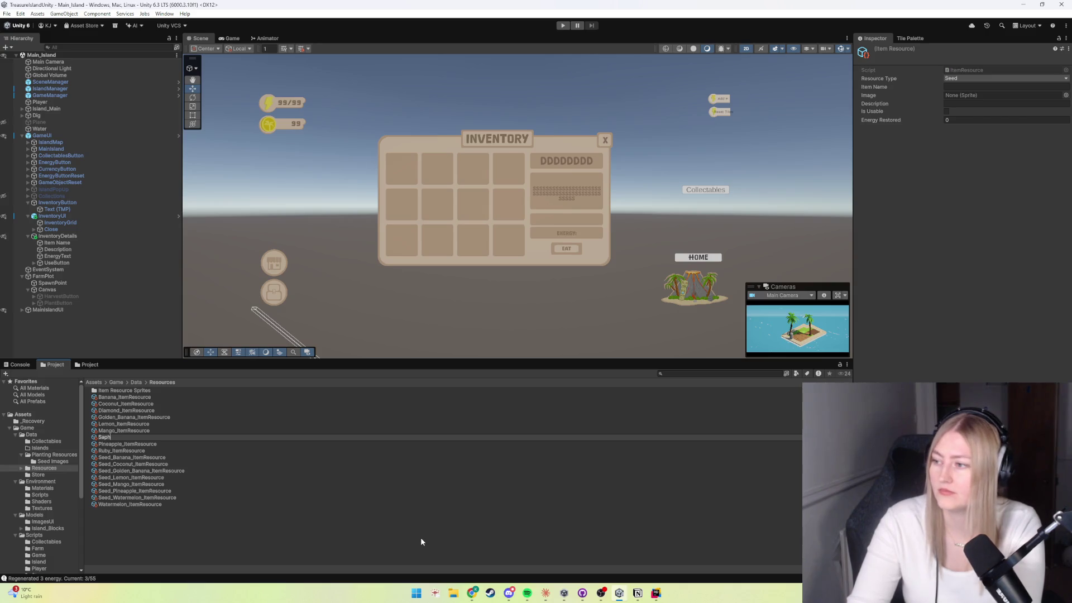
text(ire)
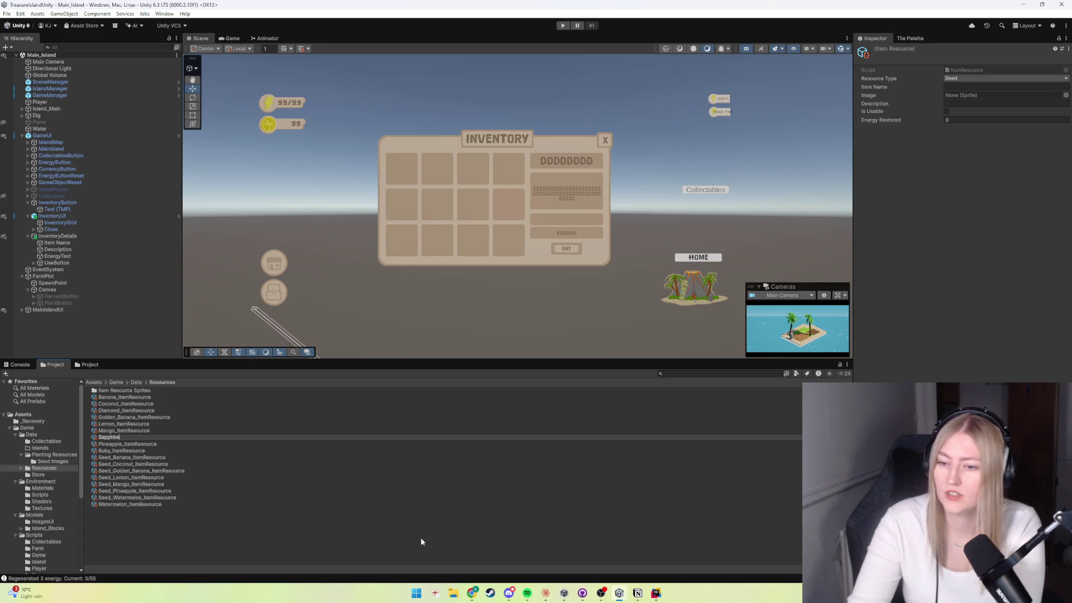
text(_ItemResource)
key(Return)
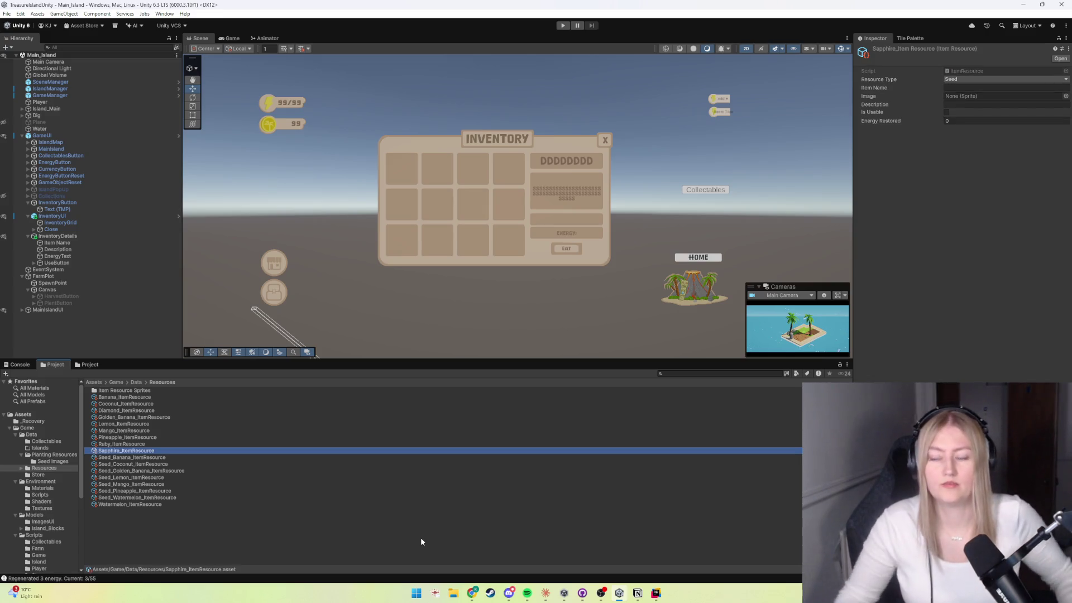
click(252, 548)
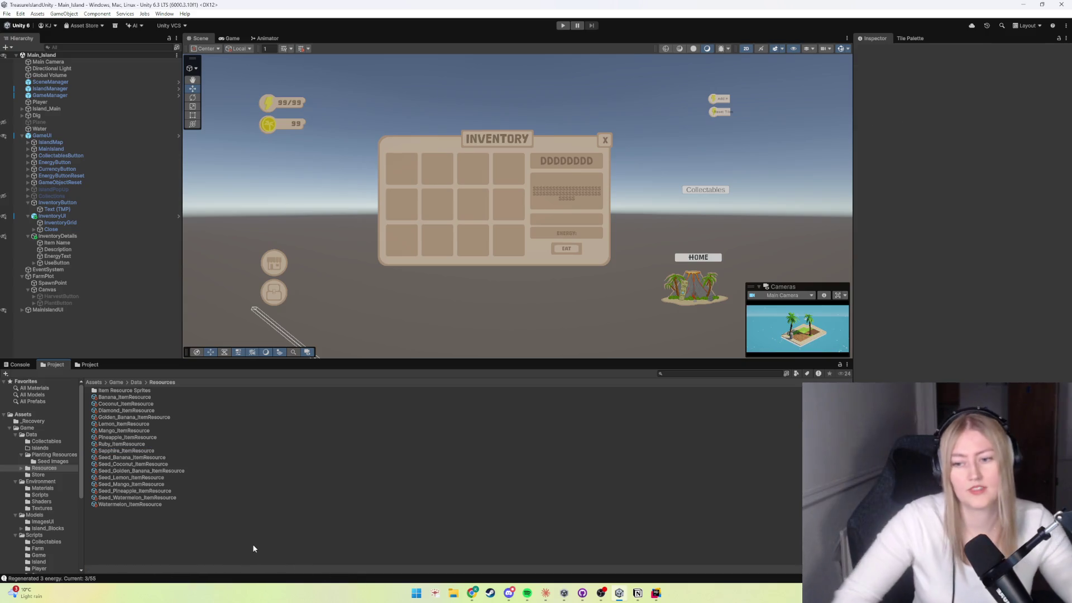
Step: Create an Inventory > Resource asset named Emerald_ItemResource in Resources
right_click(253, 547)
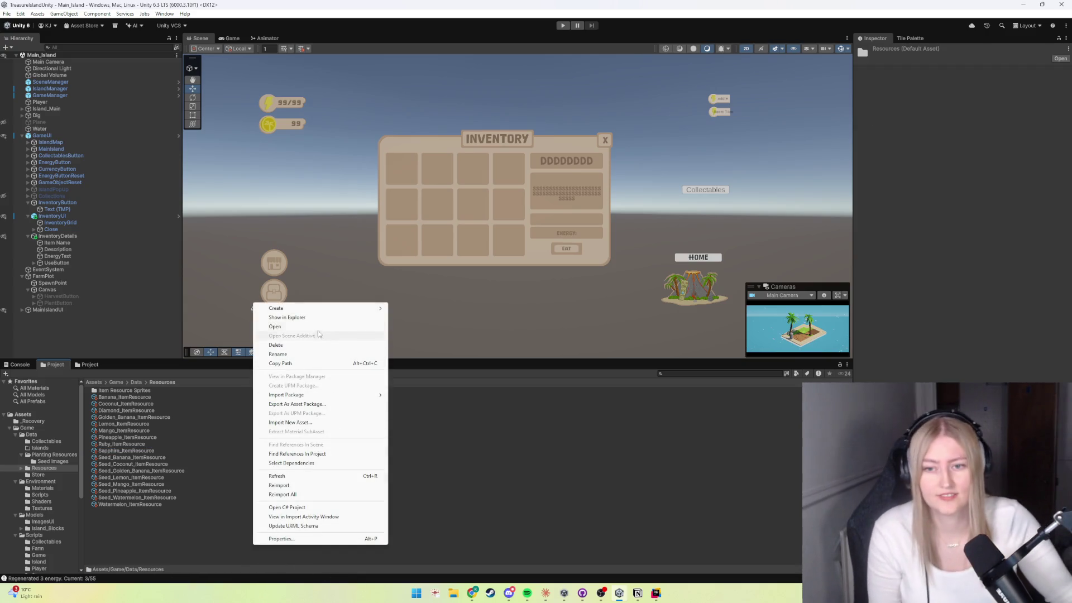
mouse_move(323, 311)
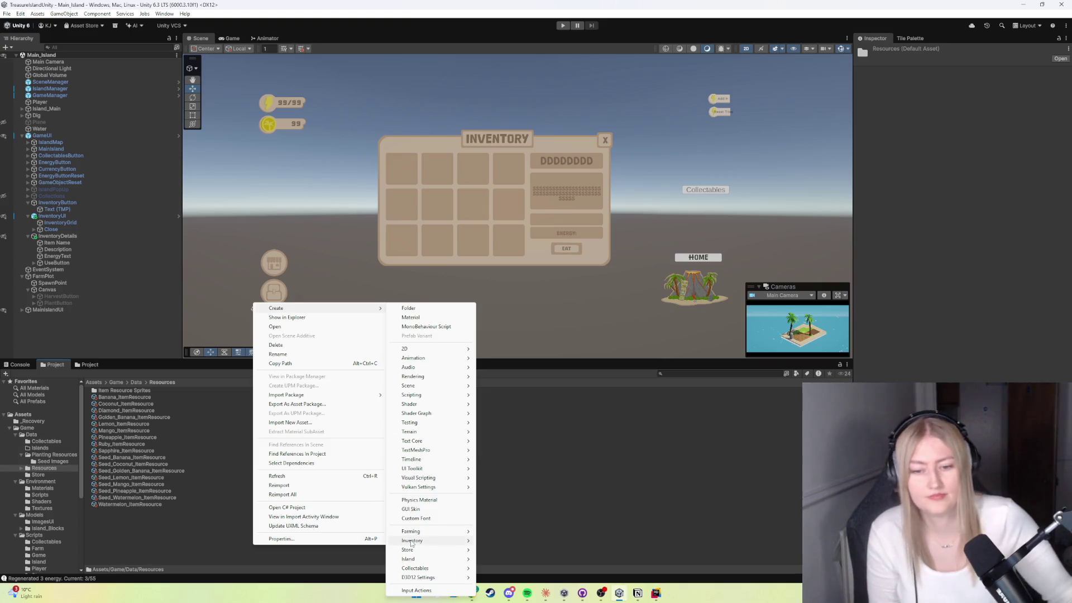
mouse_move(412, 541)
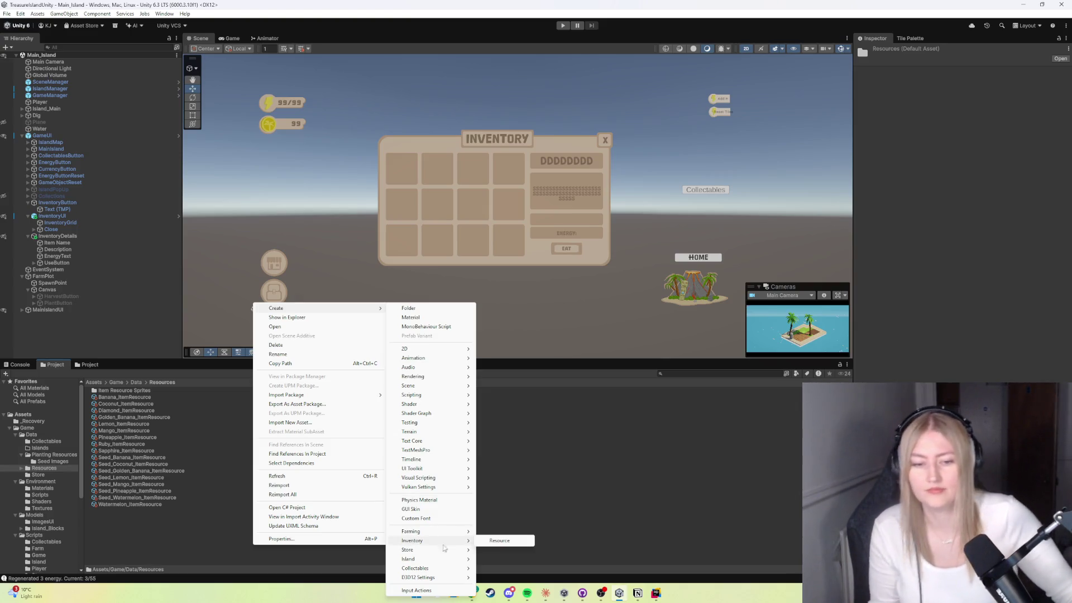
click(501, 541)
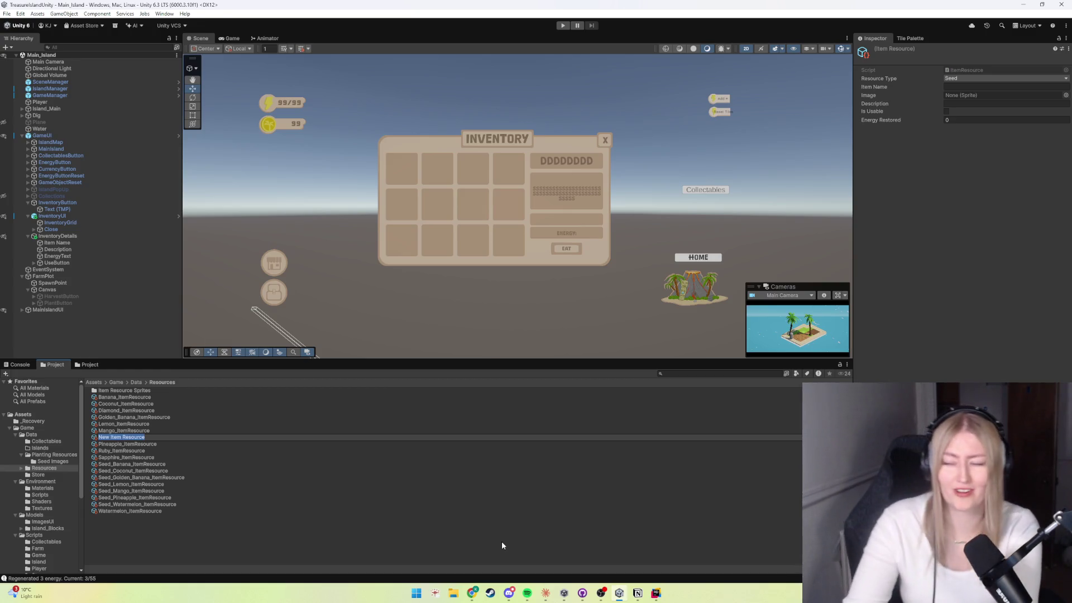
key(BackSpace)
text(Emer)
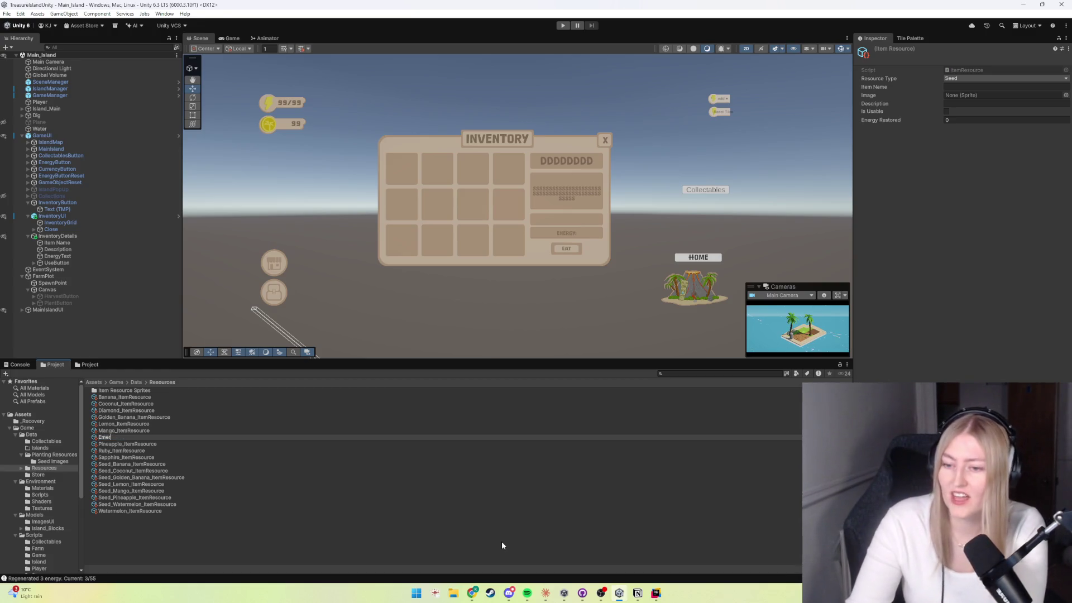
text(ald_ItemResource)
key(Return)
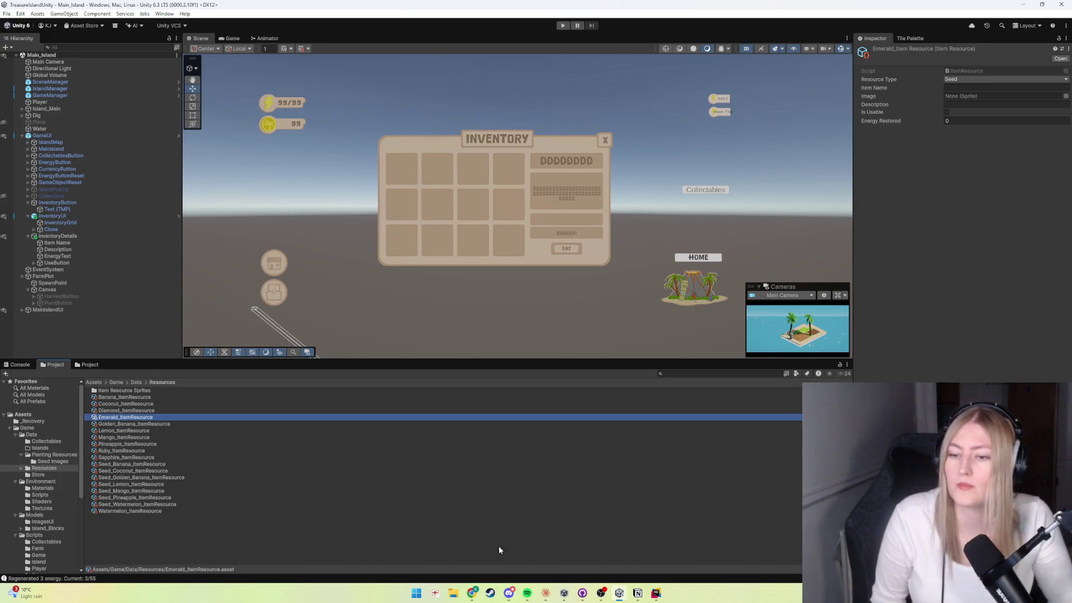
key(alt+Tab)
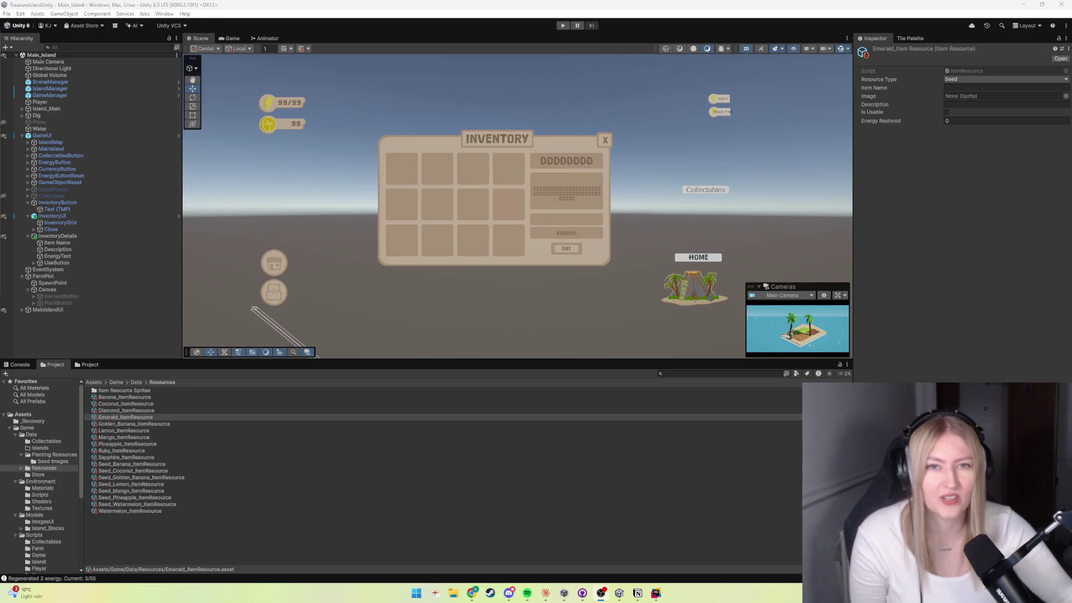
Step: Select the Diamond, Emerald, Ruby and Sapphire item resources, then narrow it to Sapphire alone
click(145, 537)
click(125, 457)
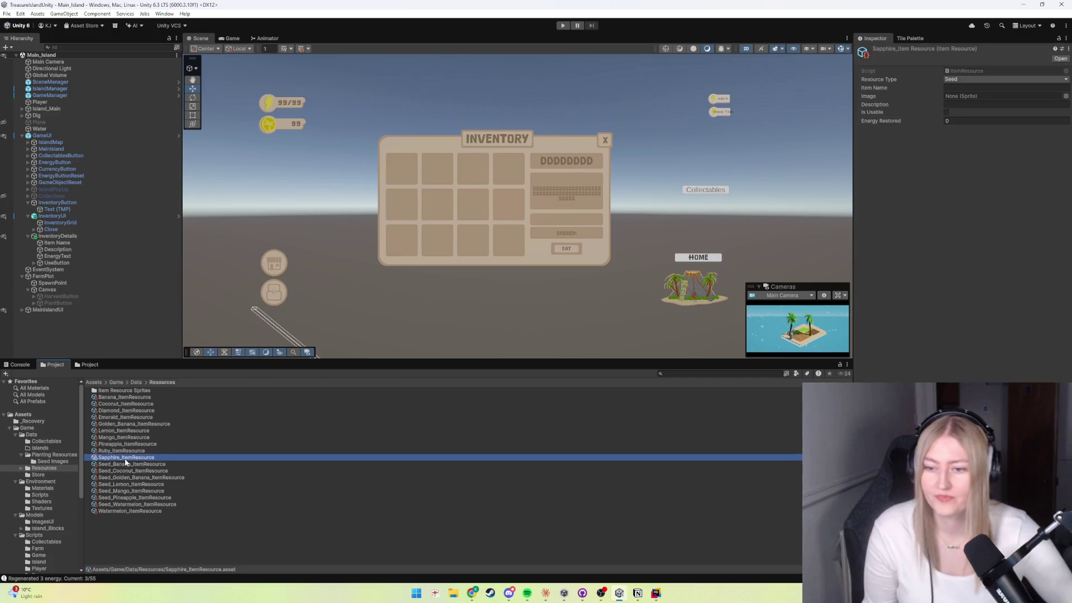
ctrl+click(121, 451)
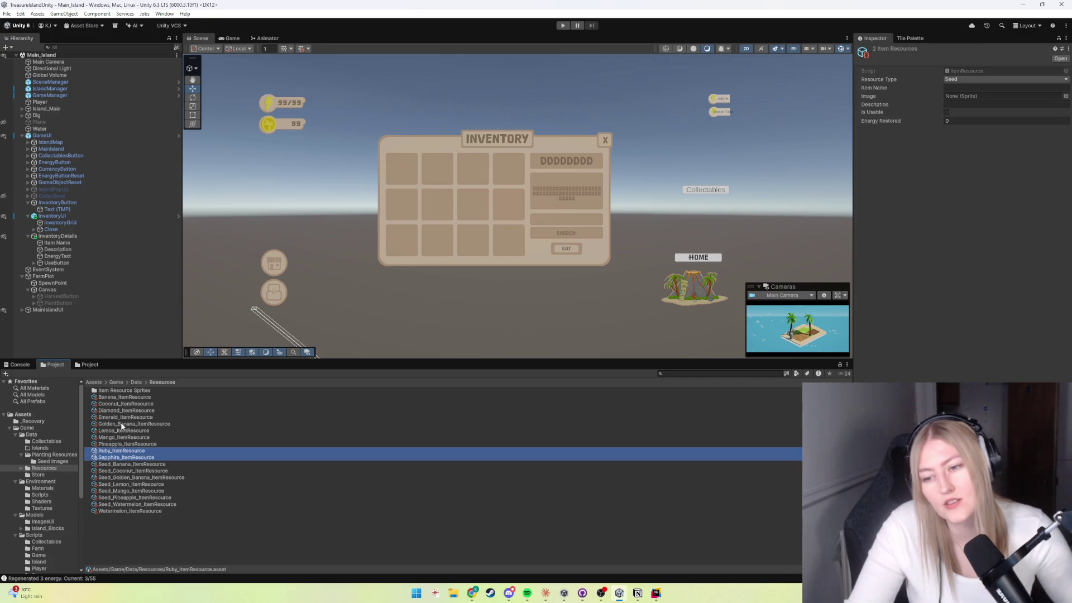
shift+click(110, 411)
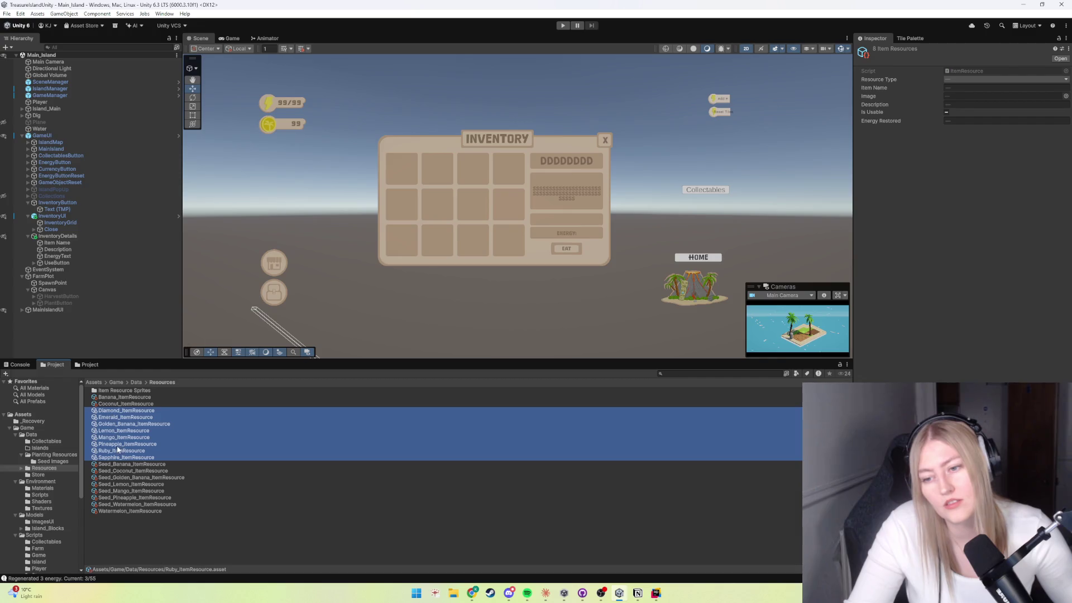
click(119, 458)
ctrl+click(120, 451)
ctrl+click(110, 424)
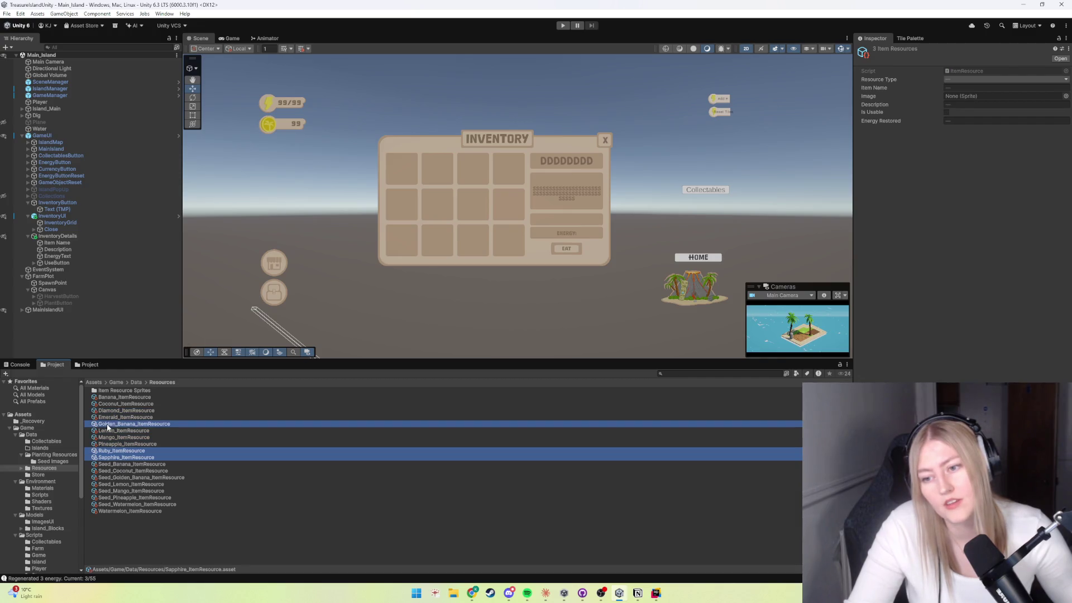
ctrl+click(134, 423)
ctrl+click(125, 417)
ctrl+click(127, 410)
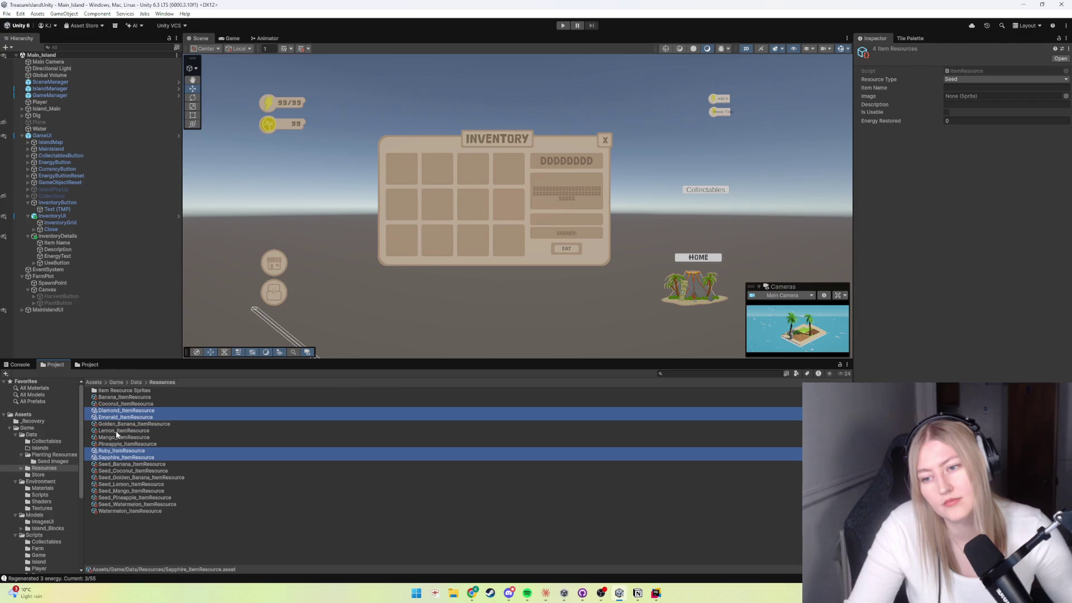
click(163, 541)
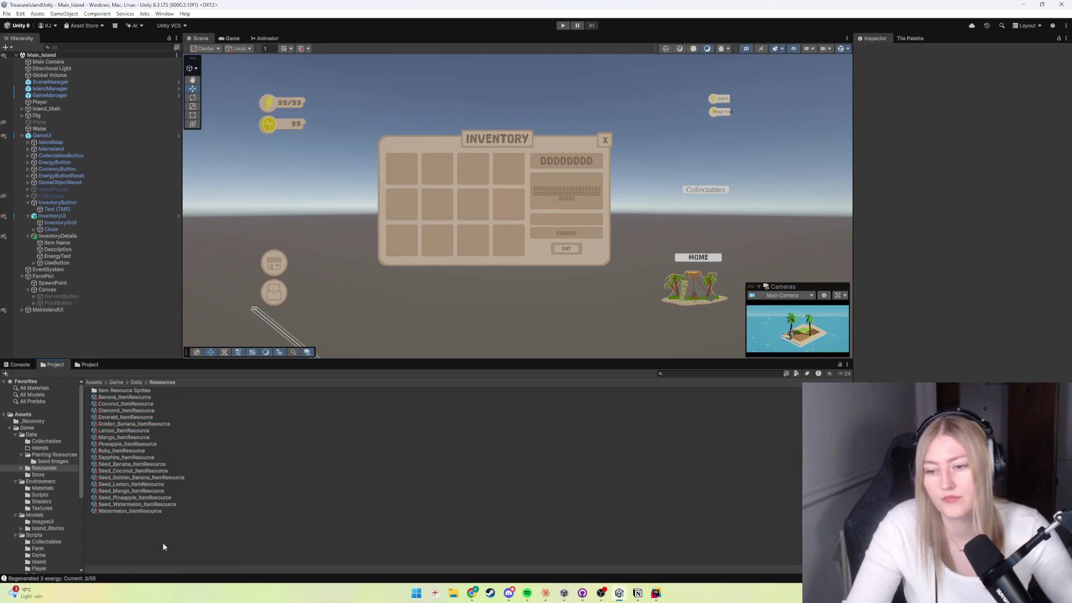
click(122, 458)
Step: Rename Sapphire and Emerald item resources to Gem_Sapphire_ItemResource and Gem_Emerald_ItemResource
click(122, 459)
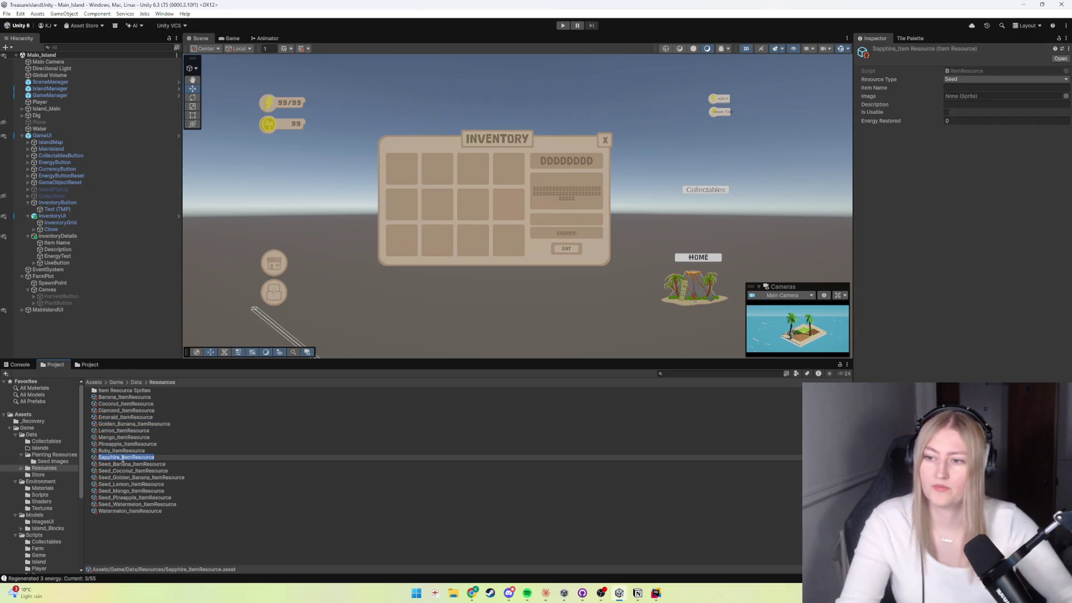
click(123, 459)
text(Gem_)
key(Return)
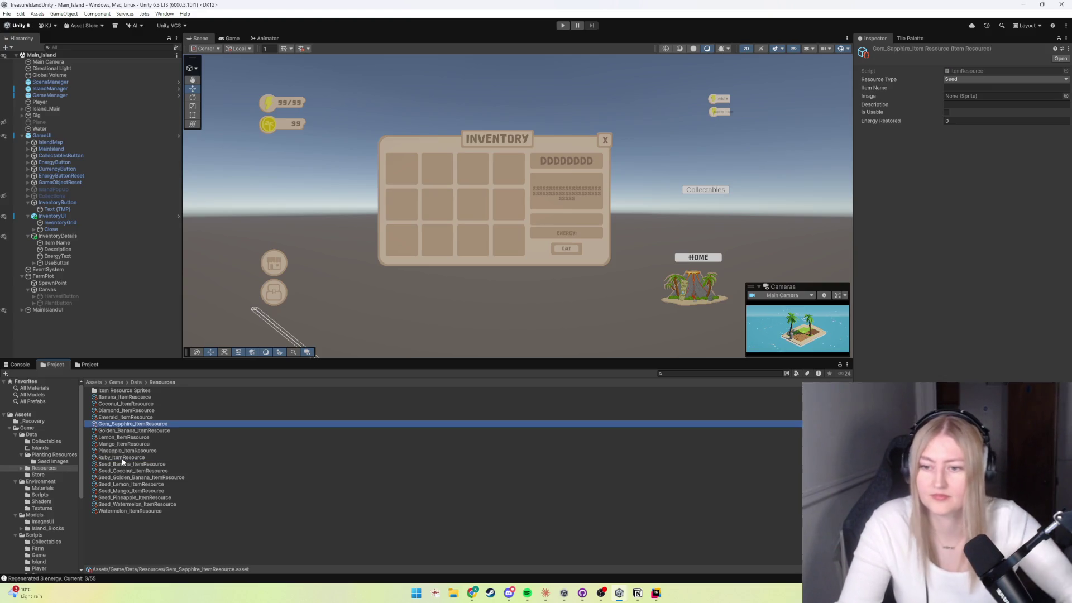
click(114, 418)
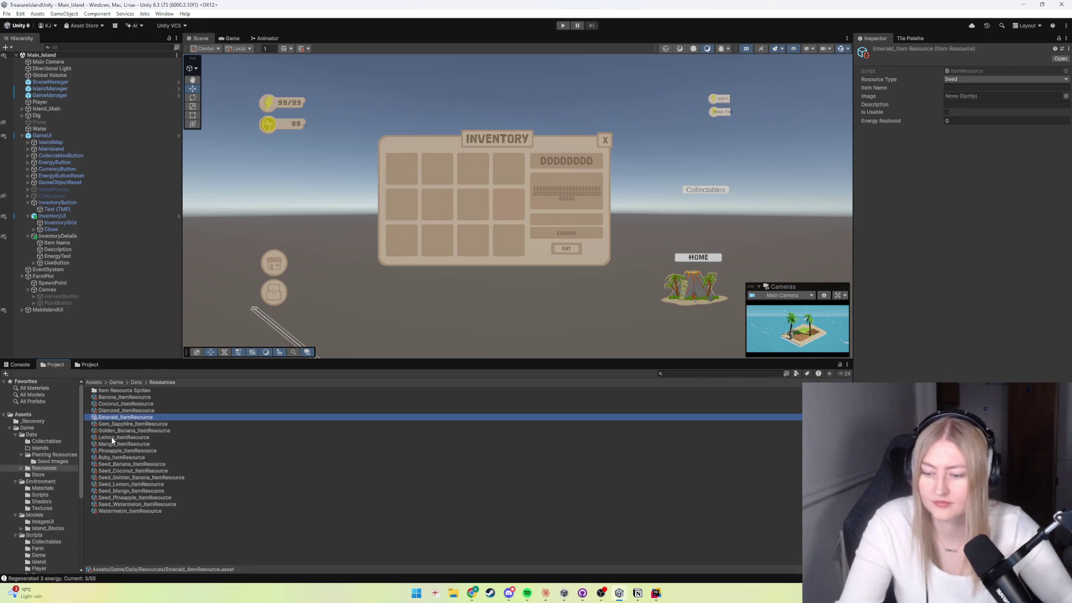
key(F2)
key(Home)
text(Gem_)
key(Return)
Step: Rename Diamond and Ruby item resources to Gem_Diamond_ItemResource and Gem_Ruby_ItemResource
click(120, 410)
key(F2)
key(Home)
text(Gem_)
key(Return)
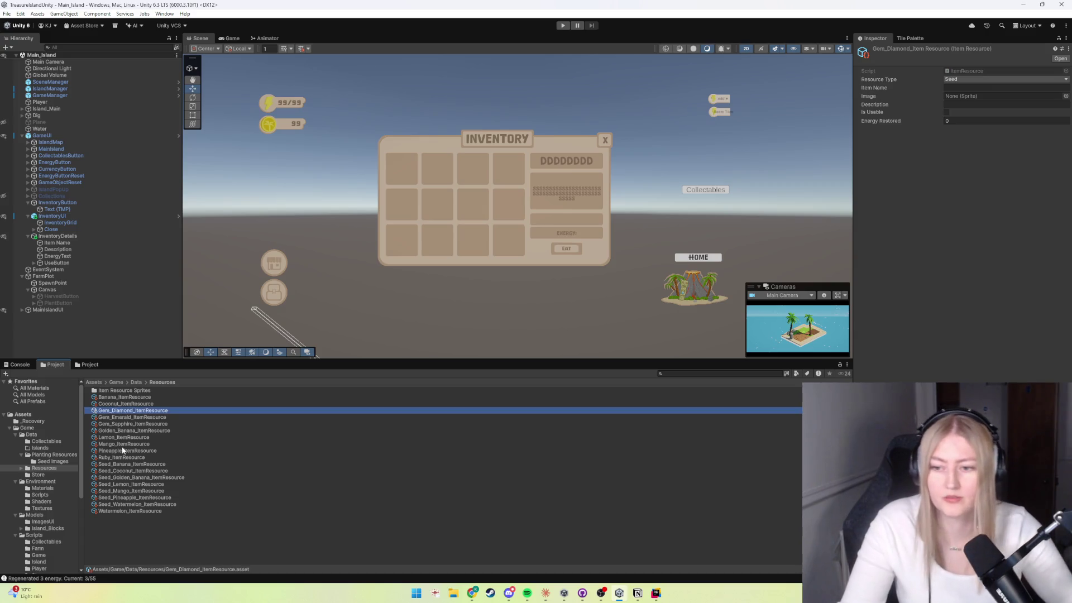
click(102, 457)
key(F2)
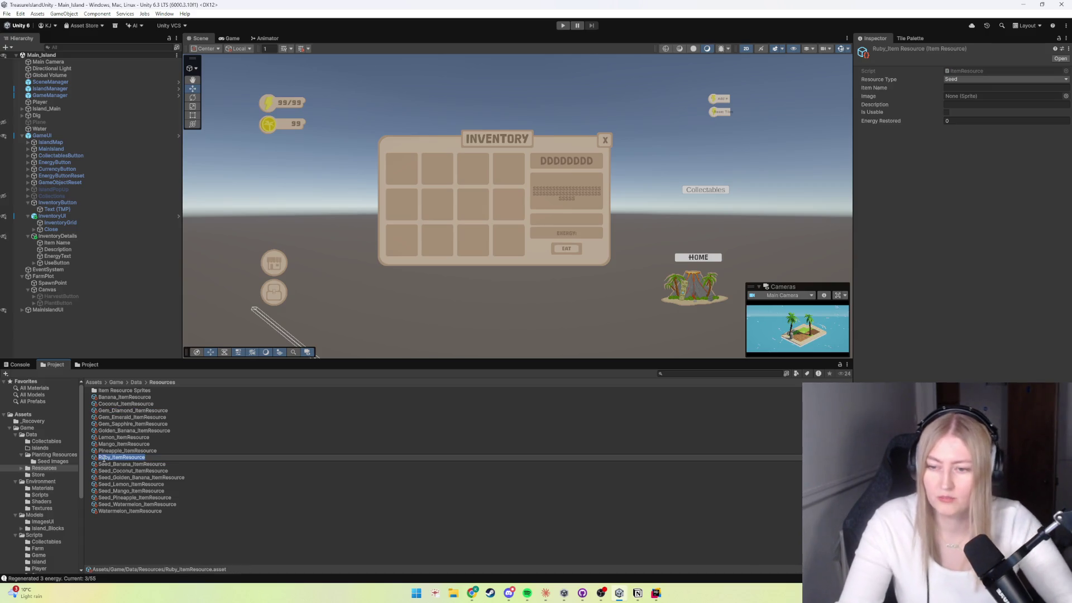
key(Home)
text(Gem_)
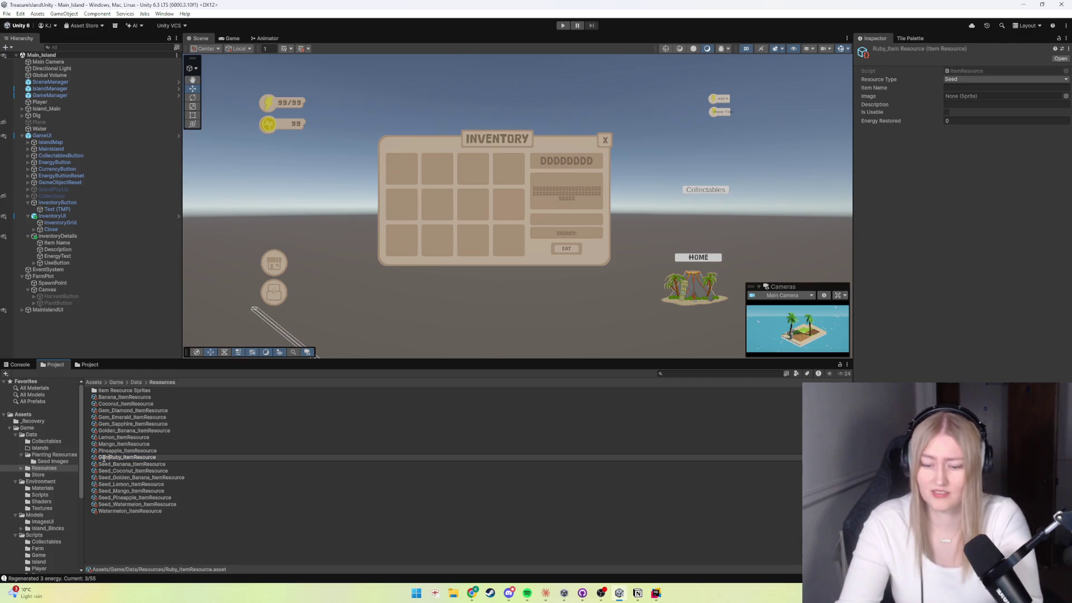
key(Return)
Step: Review the renamed gem assets alongside the Lemon, Mango and Golden_Banana resources
click(139, 530)
click(106, 431)
key(Up)
key(Up)
key(Up)
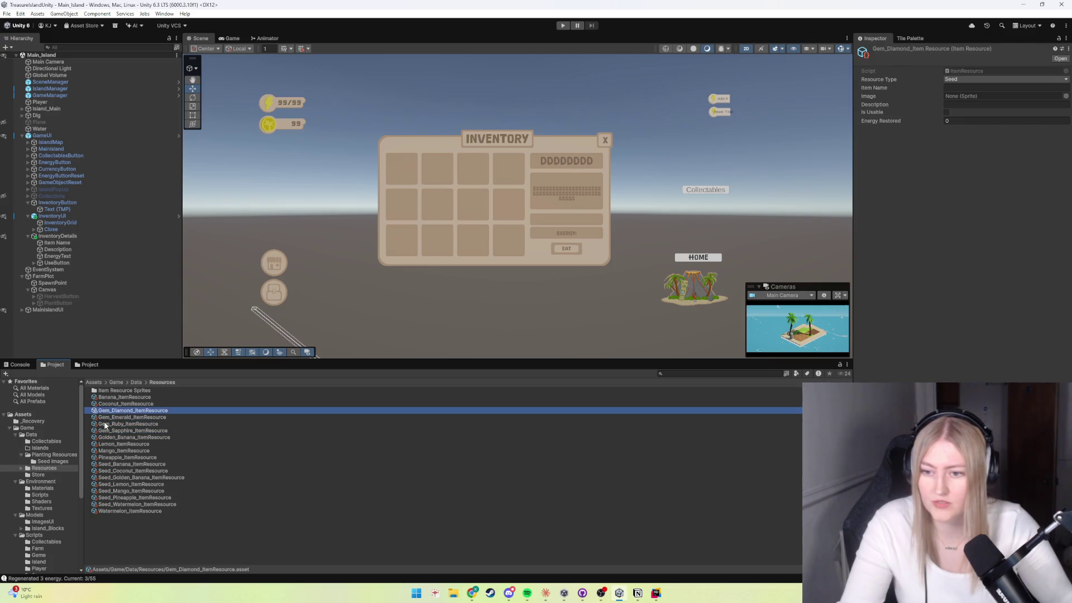
click(106, 444)
click(108, 450)
click(110, 438)
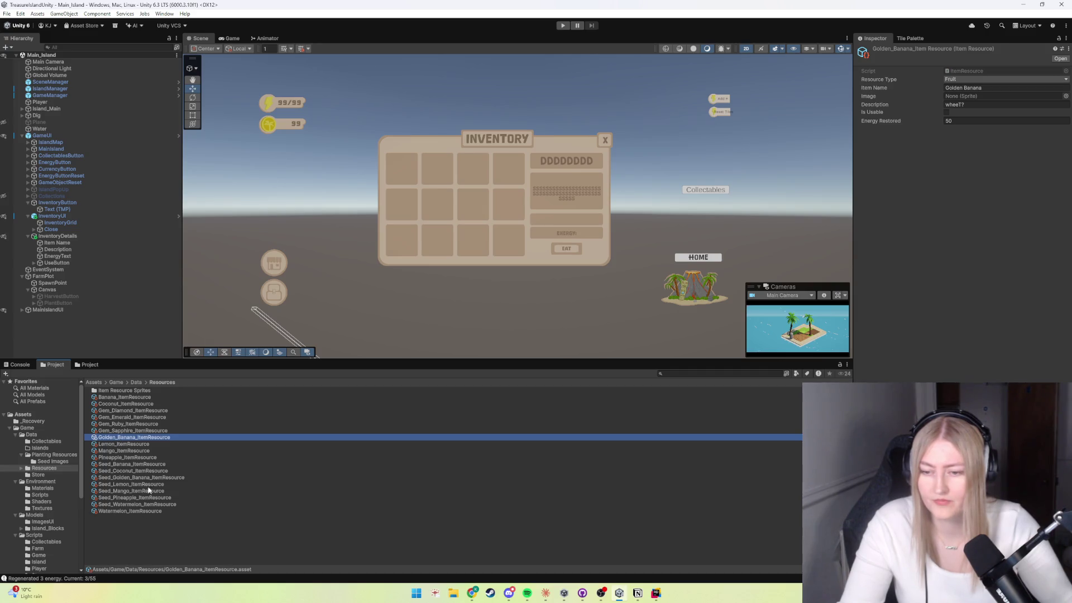
click(162, 537)
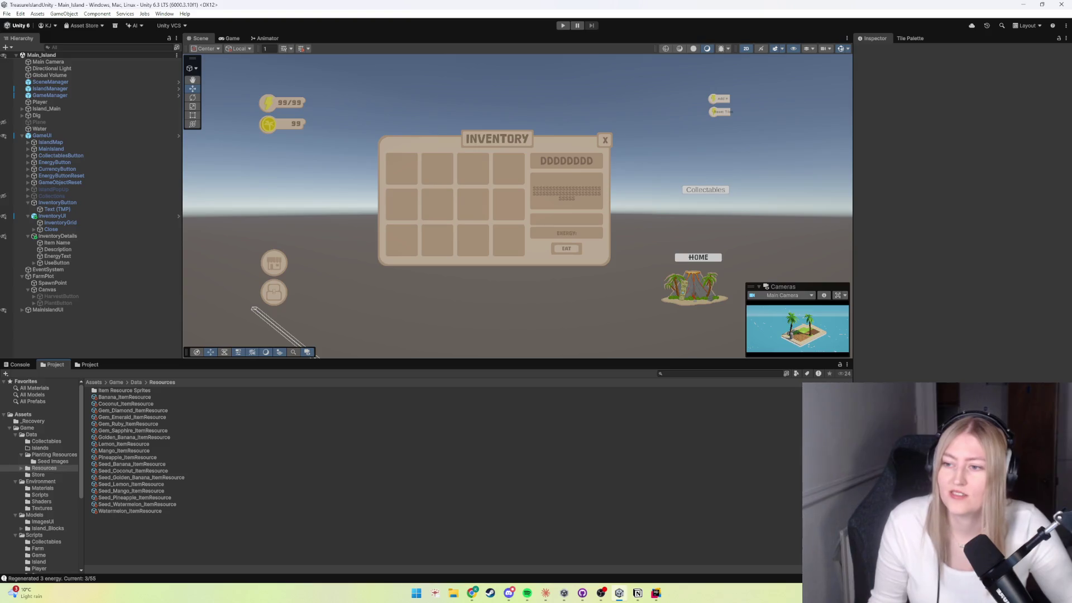
key(alt+Tab)
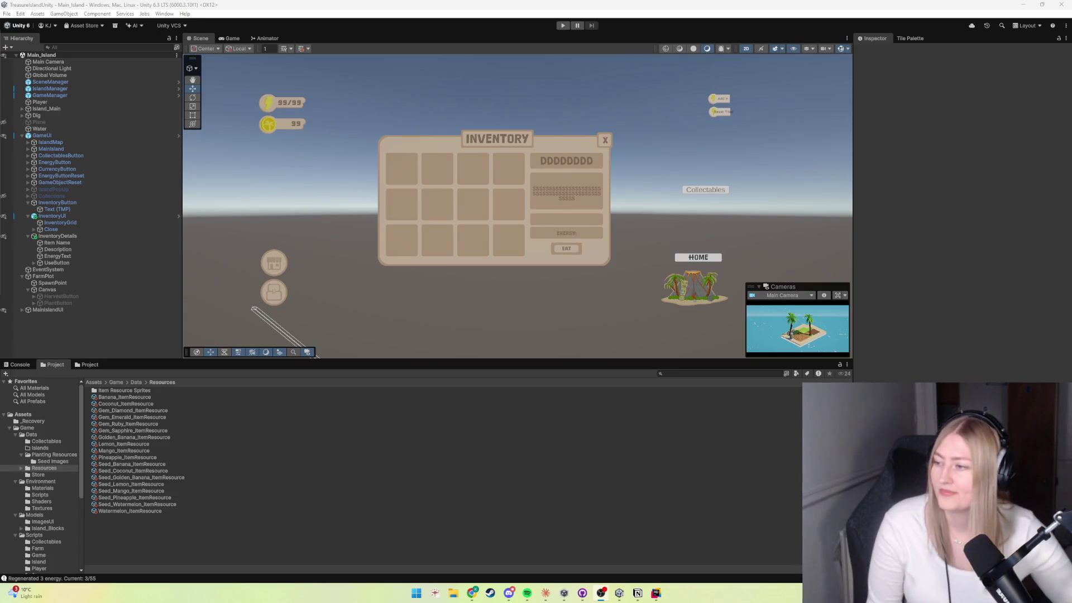
click(153, 541)
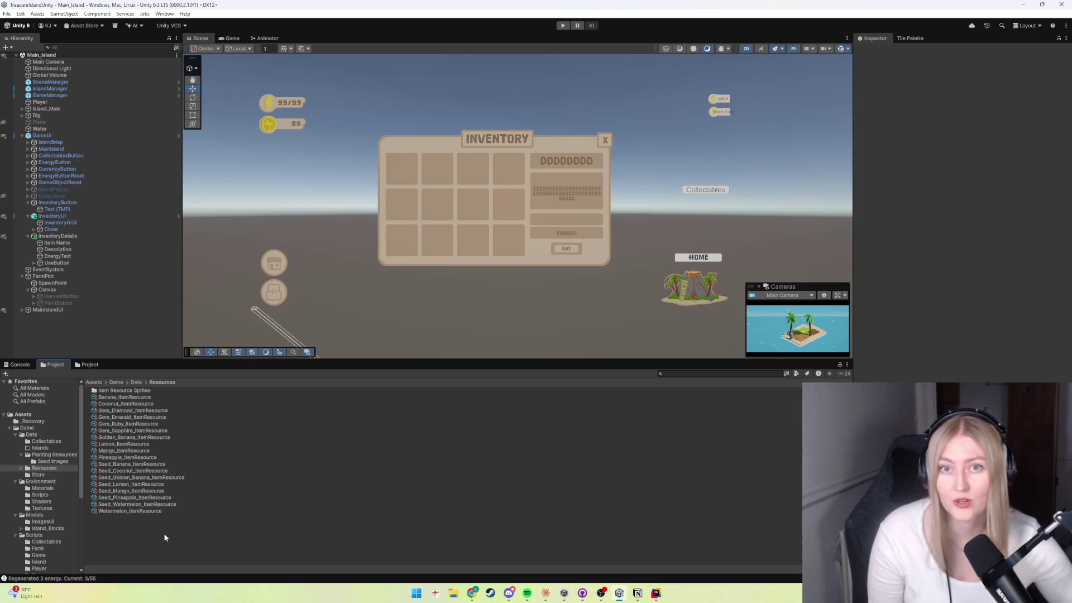
click(112, 510)
key(Up)
key(Up)
key(Up)
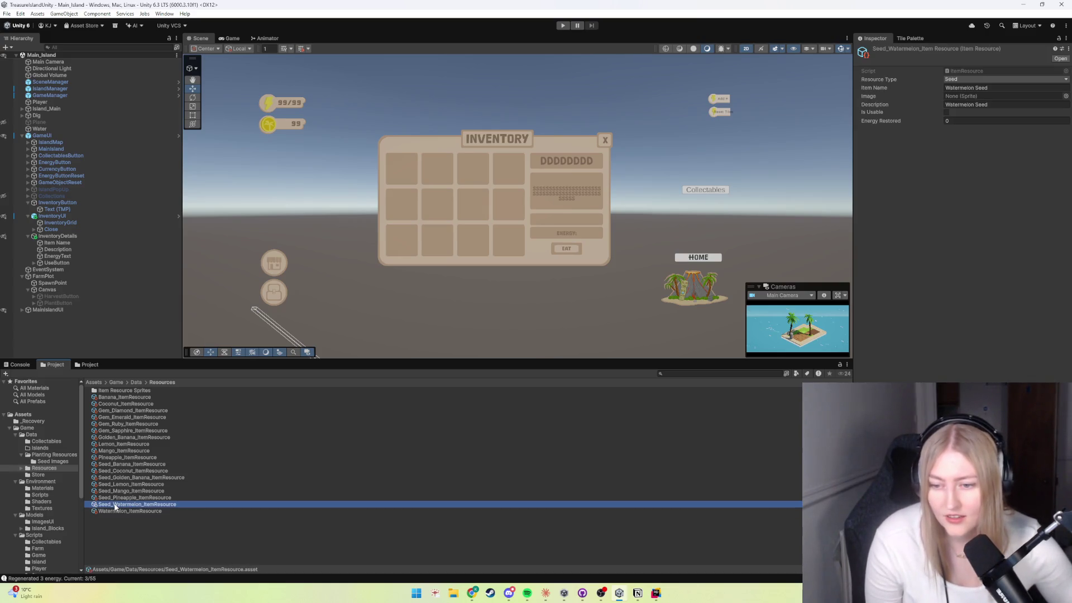
key(Up)
key(Up)
key(Up)
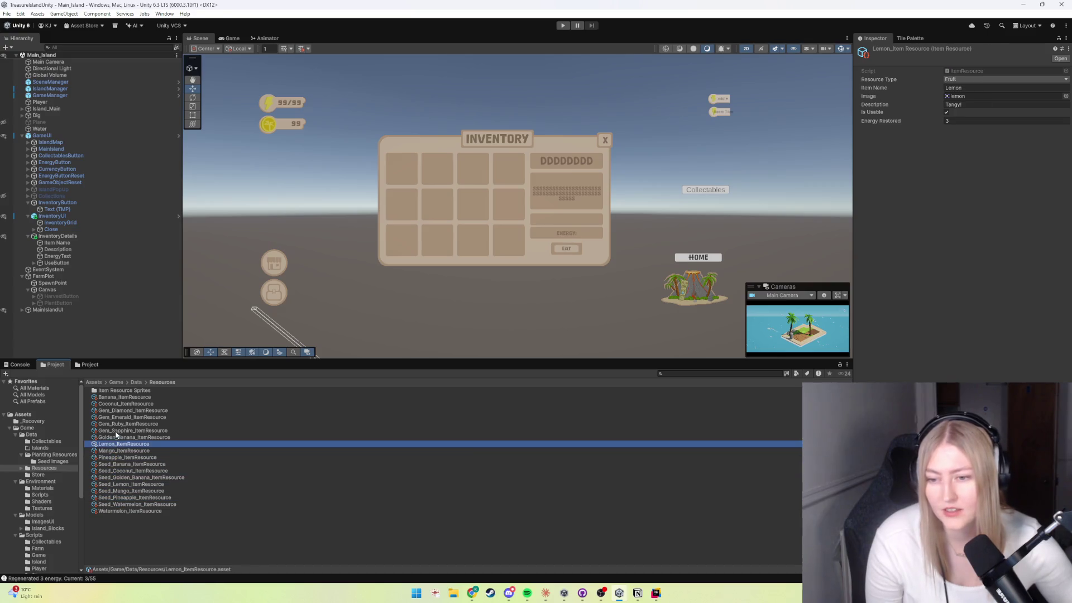
key(Up)
key(Down)
key(Down)
key(Down)
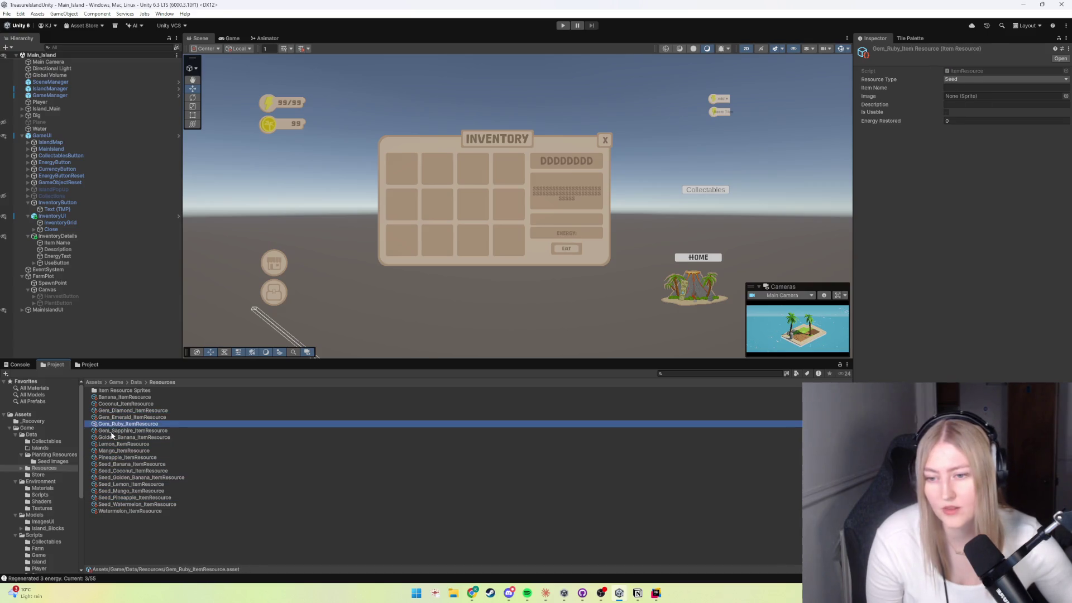
click(186, 545)
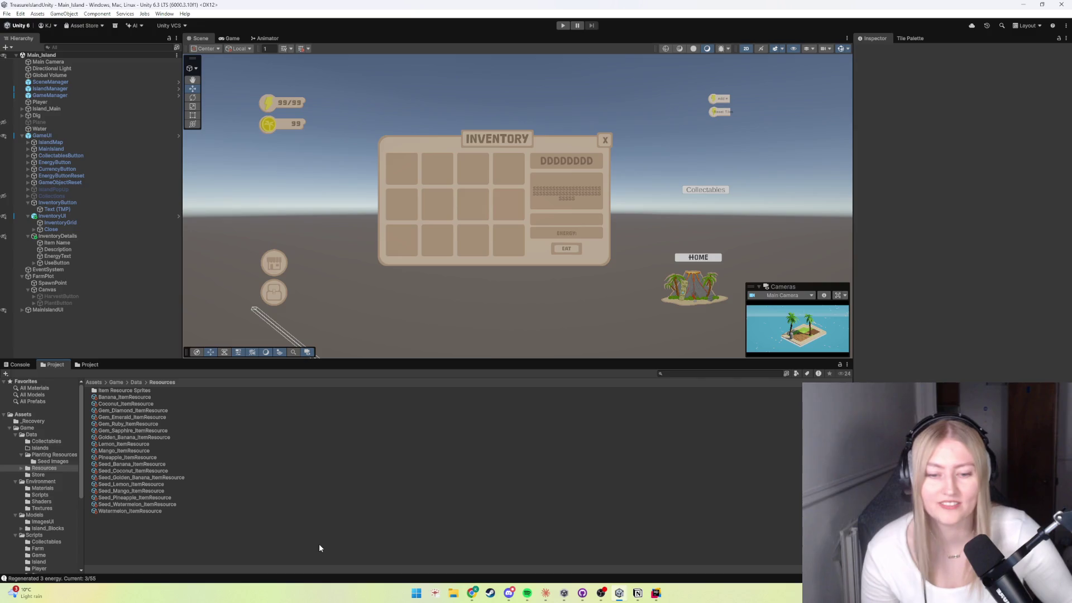
Step: Switch briefly to Notion and return to the Unity project
click(637, 593)
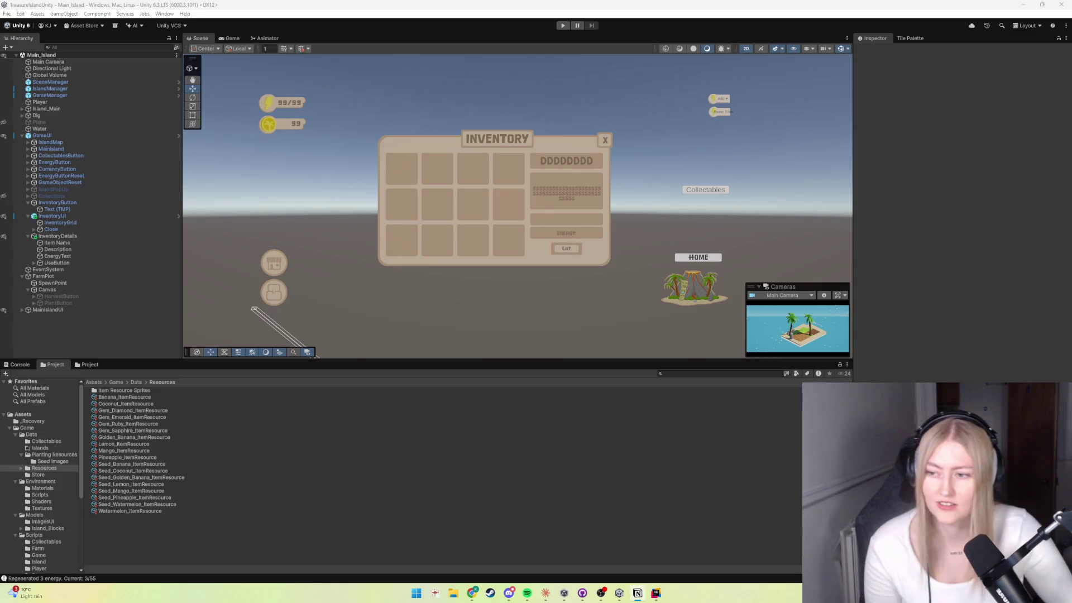
click(619, 592)
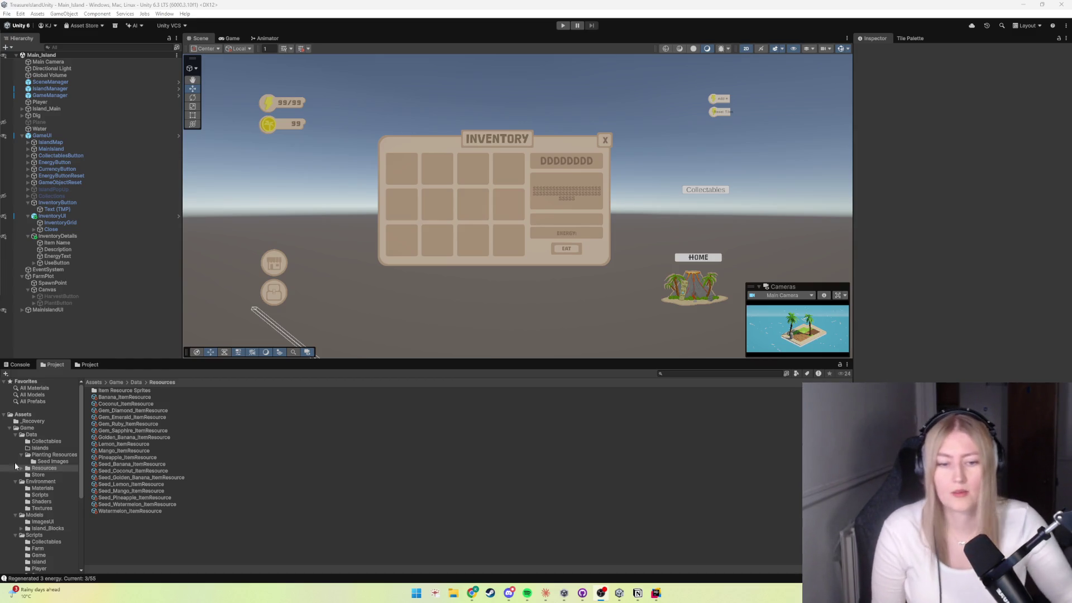
Step: Launch Adobe Photoshop from a 'photo' Start search and dismiss the Creative Cloud error
click(417, 592)
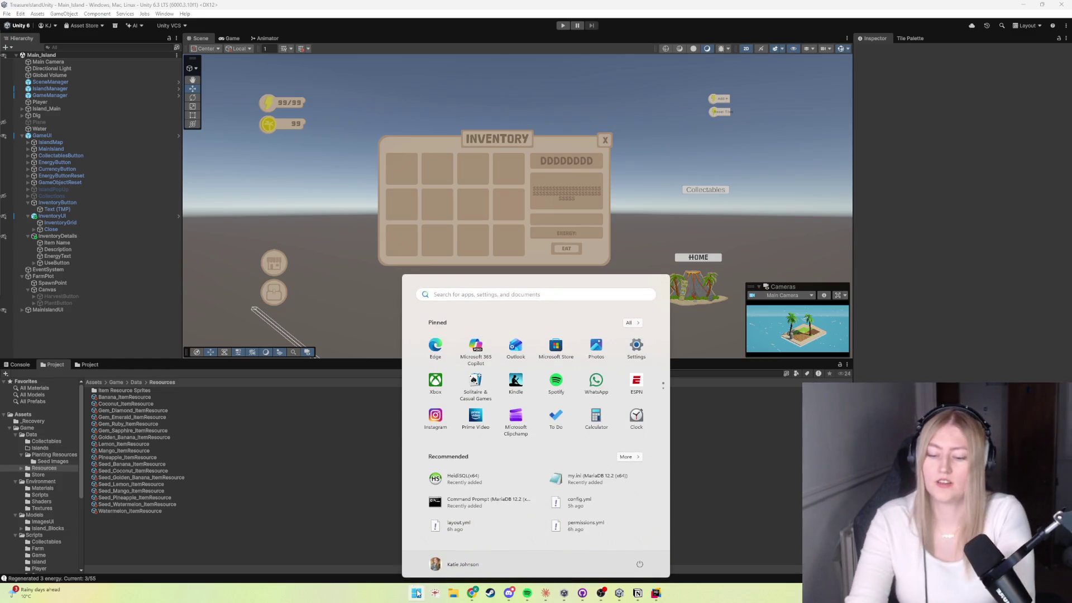
text(photo)
key(Return)
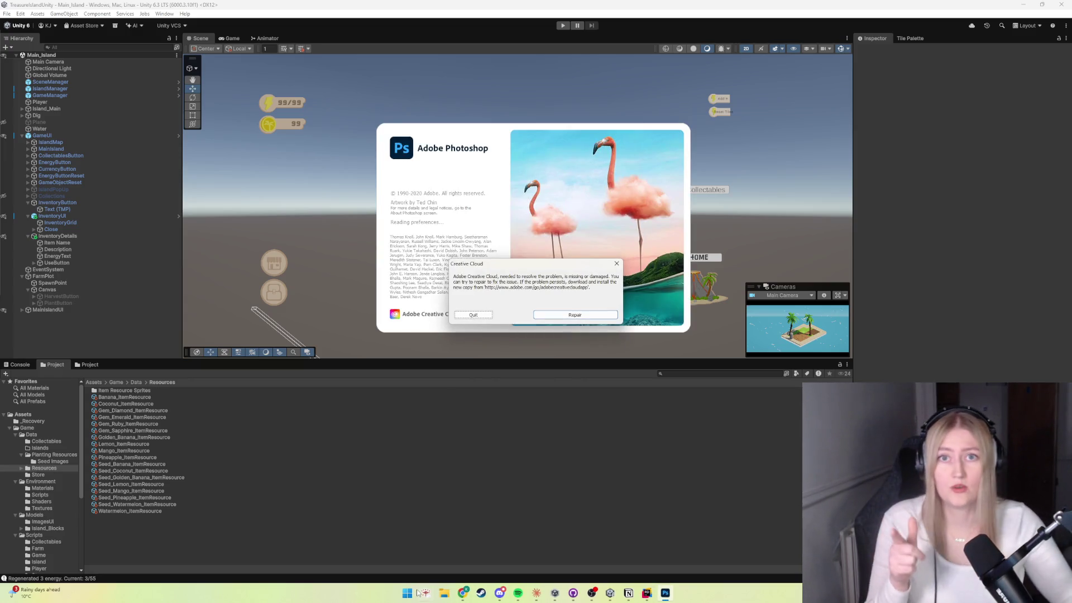
click(616, 265)
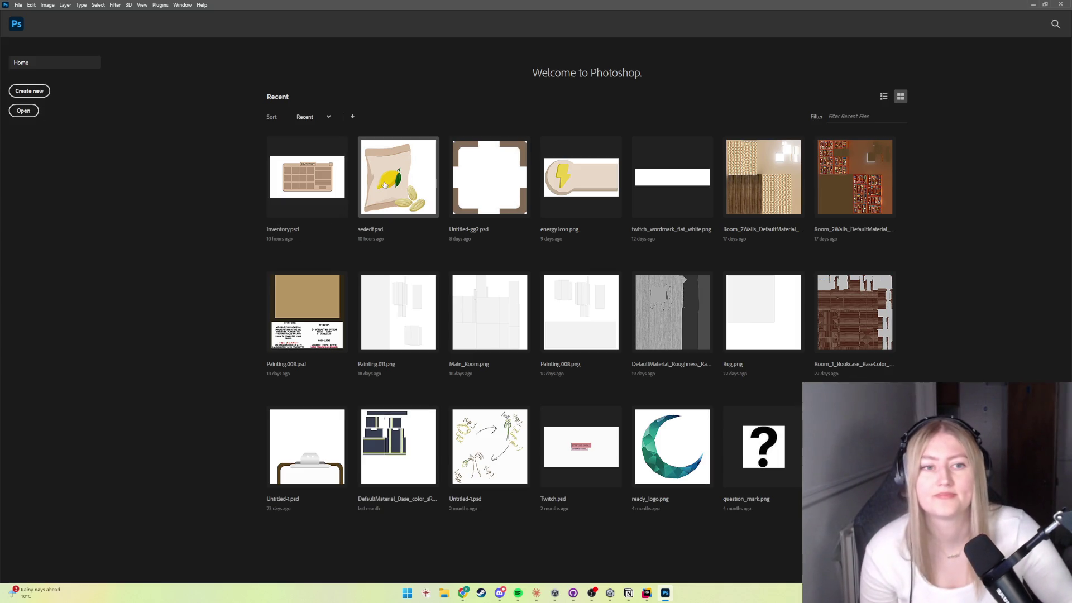
Step: Create a new document 256 px wide and 256 px high at 72 ppi RGB
click(35, 92)
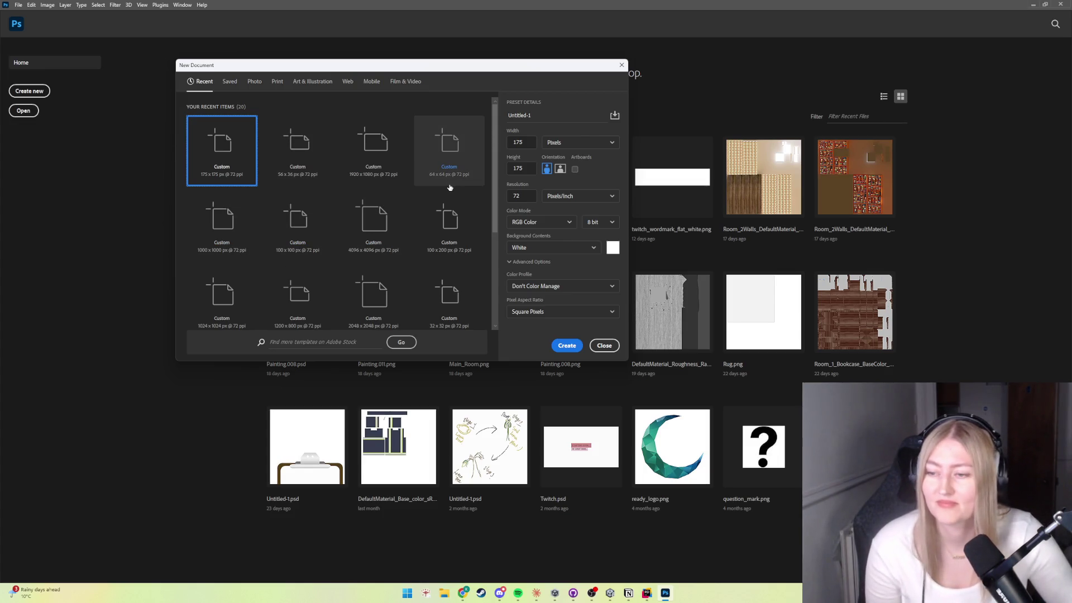
click(507, 143)
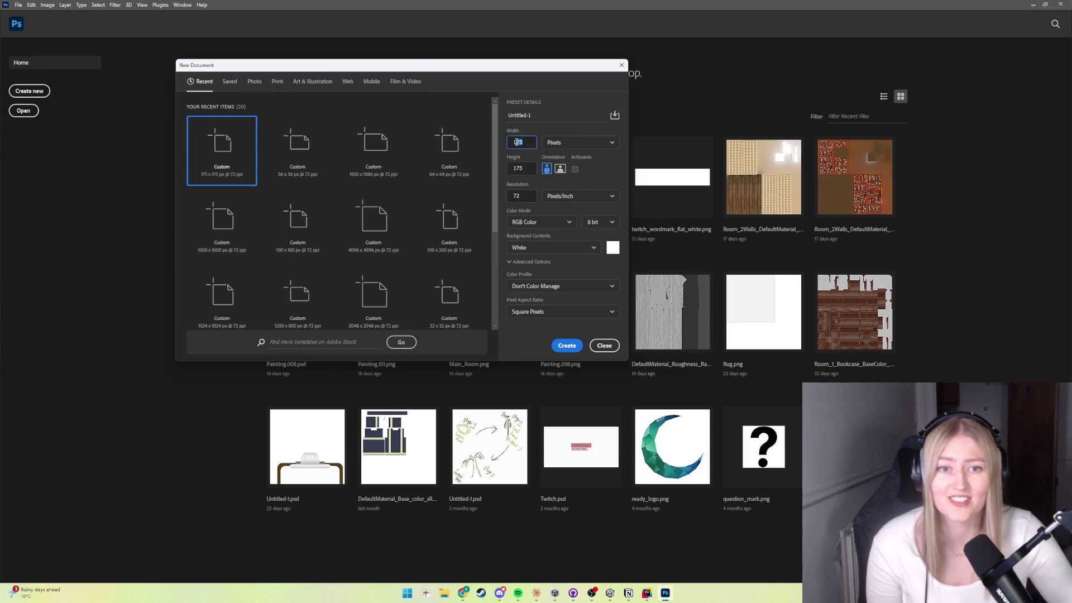
text(256)
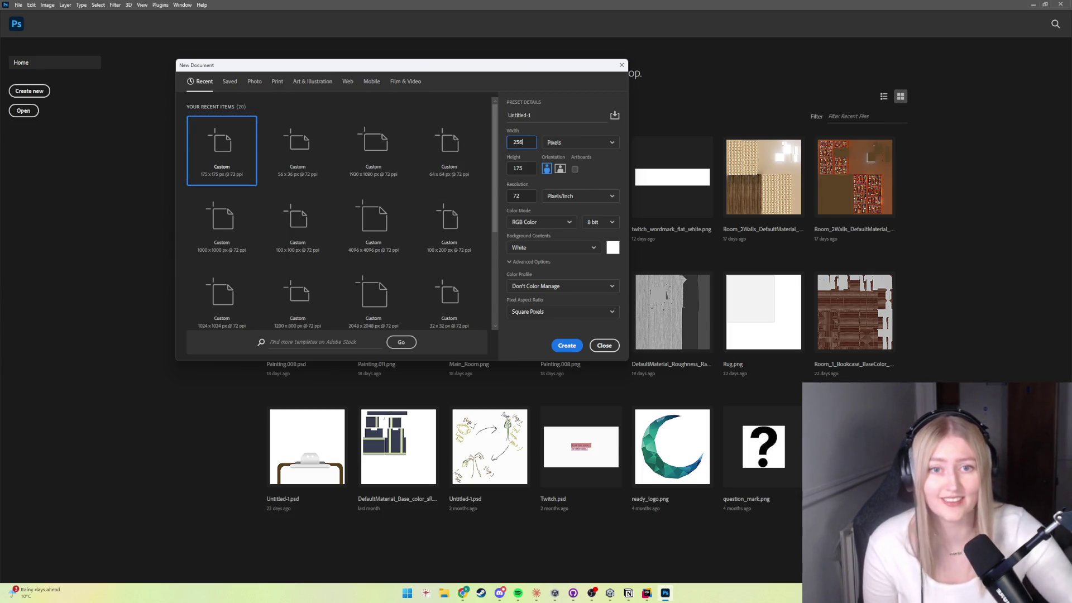
click(520, 169)
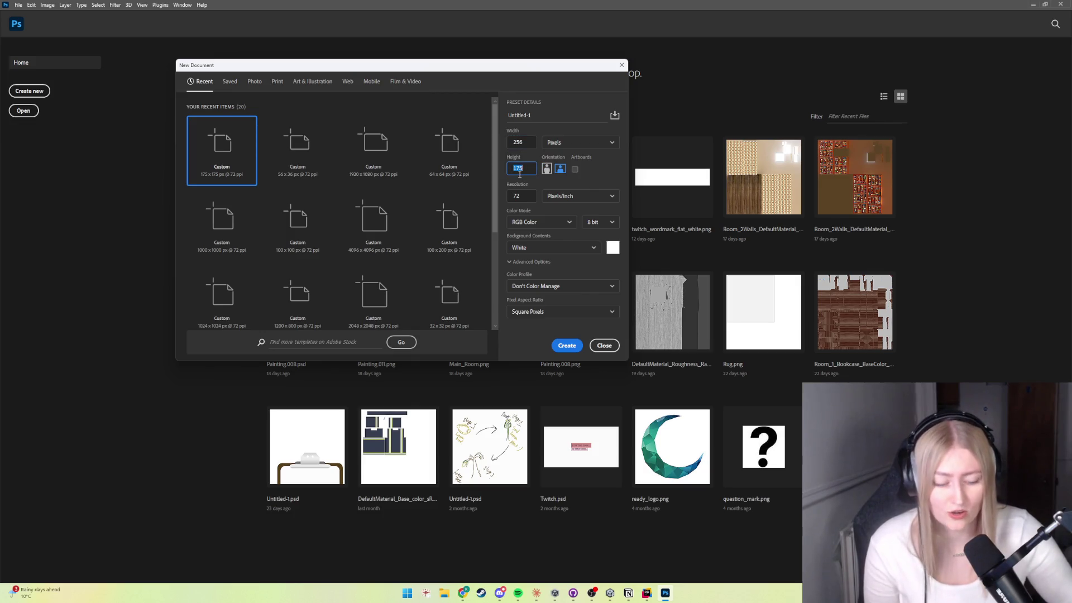
text(256)
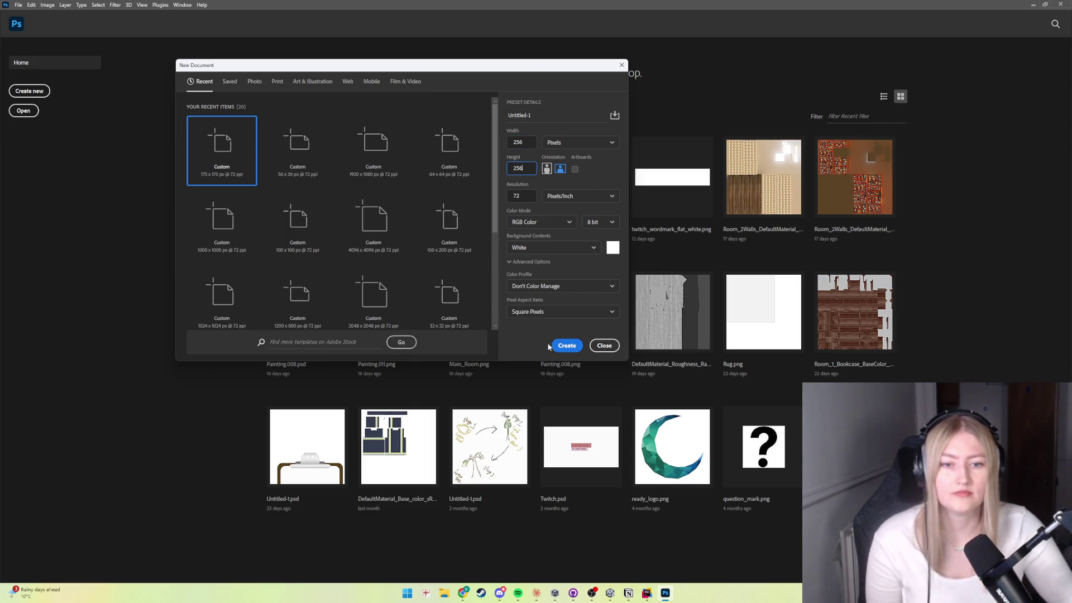
click(565, 346)
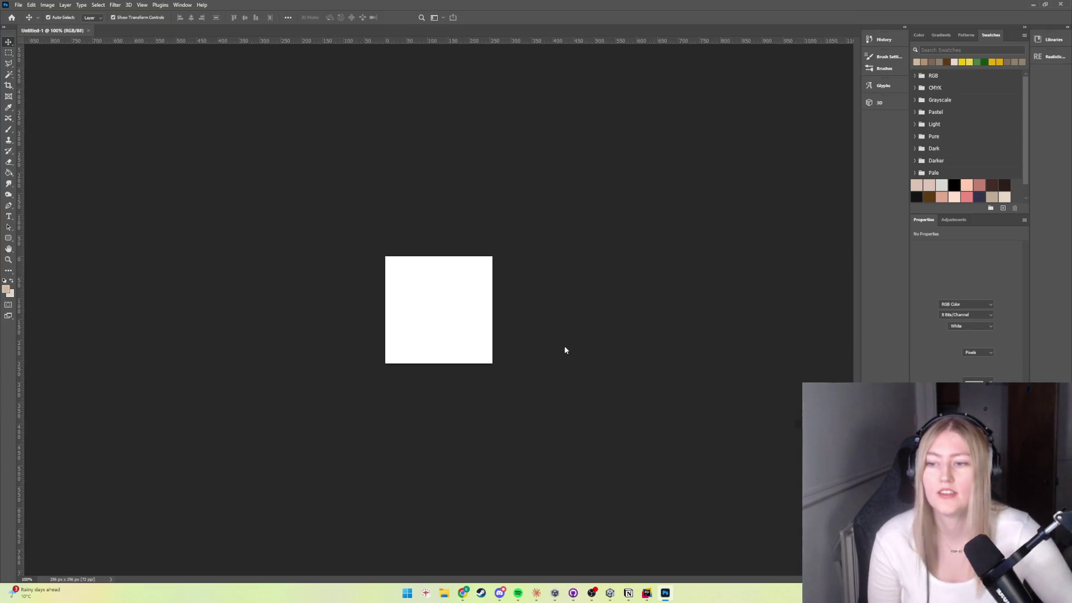
Step: Fit the canvas to view, convert the background to Layer 1 and delete its white fill
key(ctrl+0)
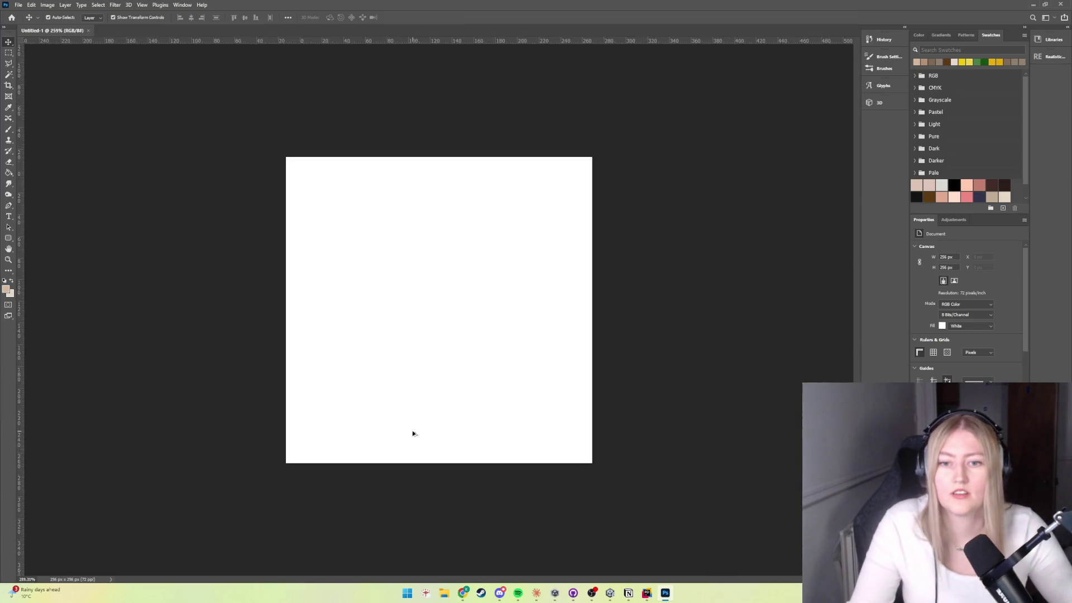
key(ctrl+minus)
key(ctrl+t)
key(Escape)
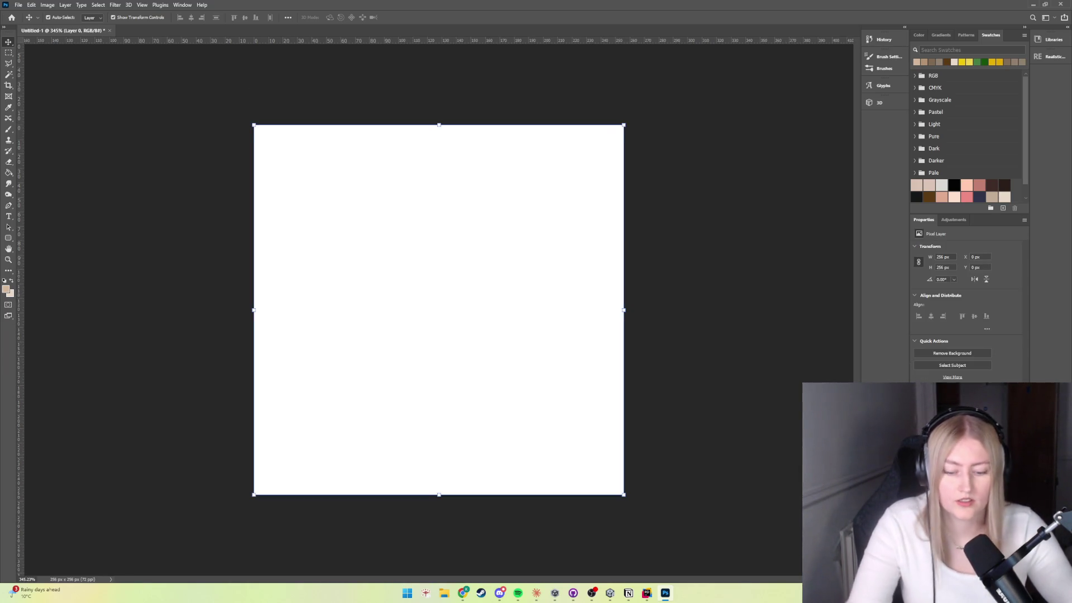
key(Delete)
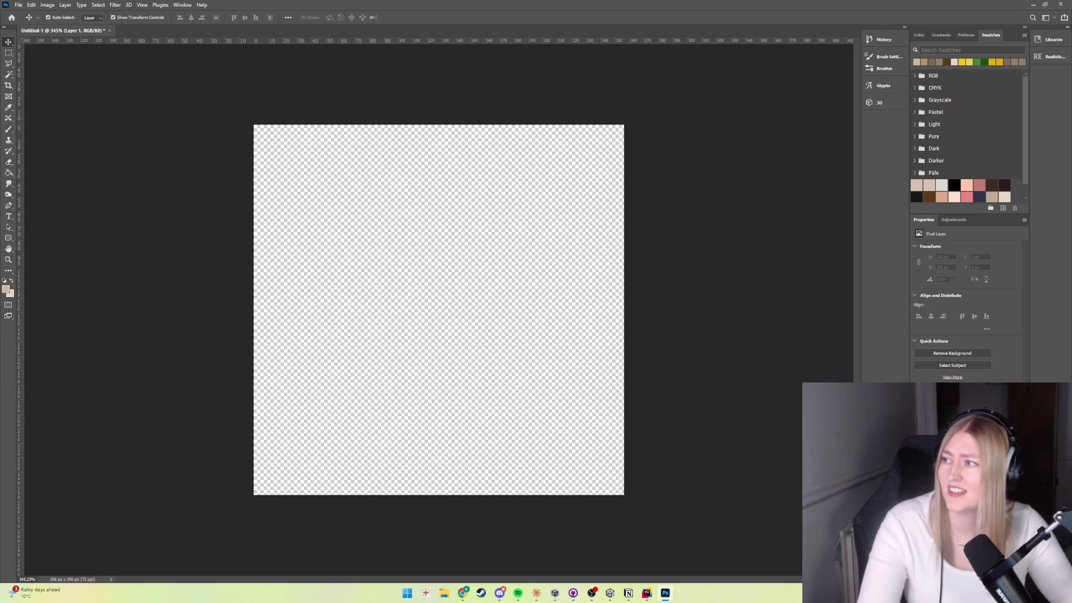
key(alt+Tab)
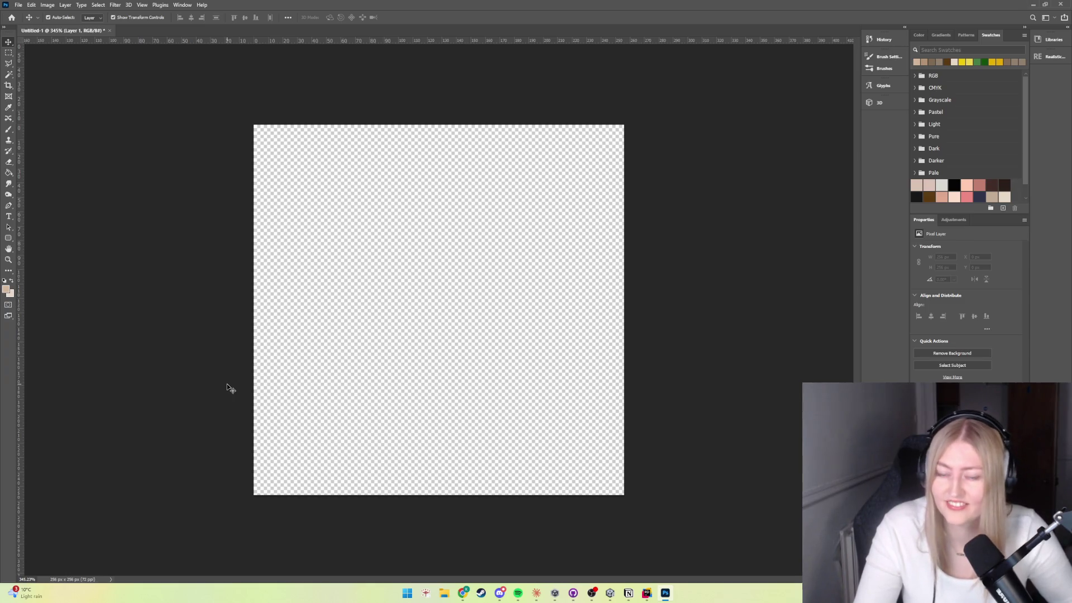
click(230, 388)
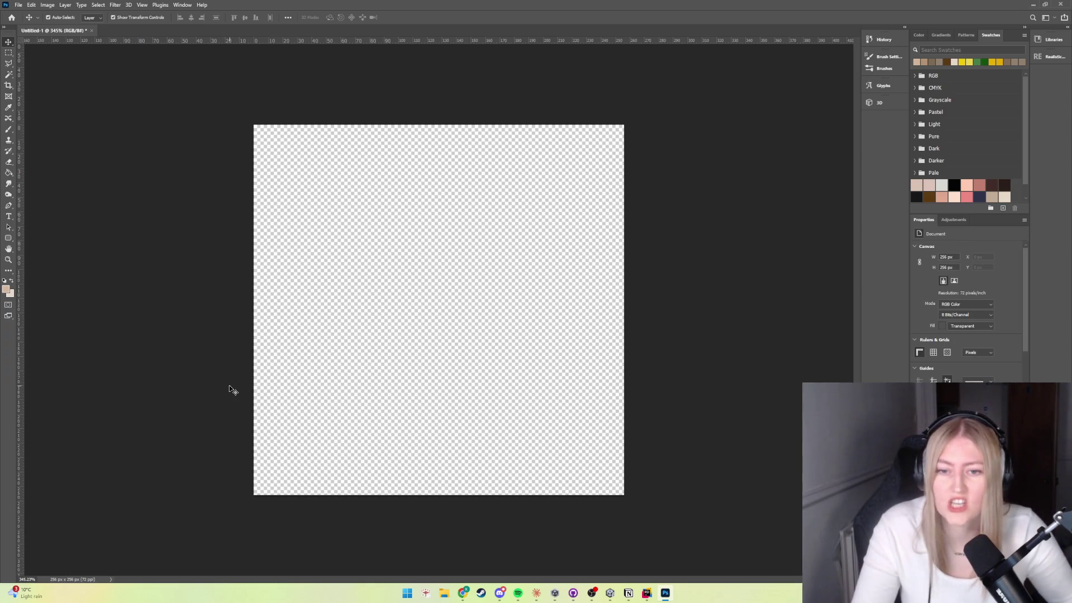
Step: Zoom to 400%, choose the Brush tool with black paint, and add a new empty layer
key(ctrl+plus)
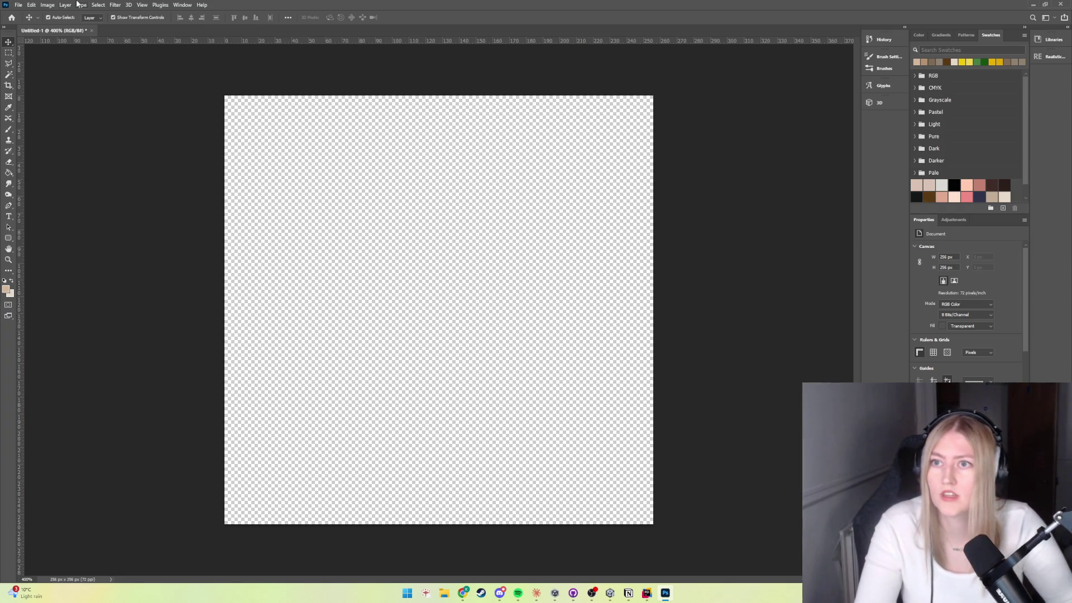
click(12, 133)
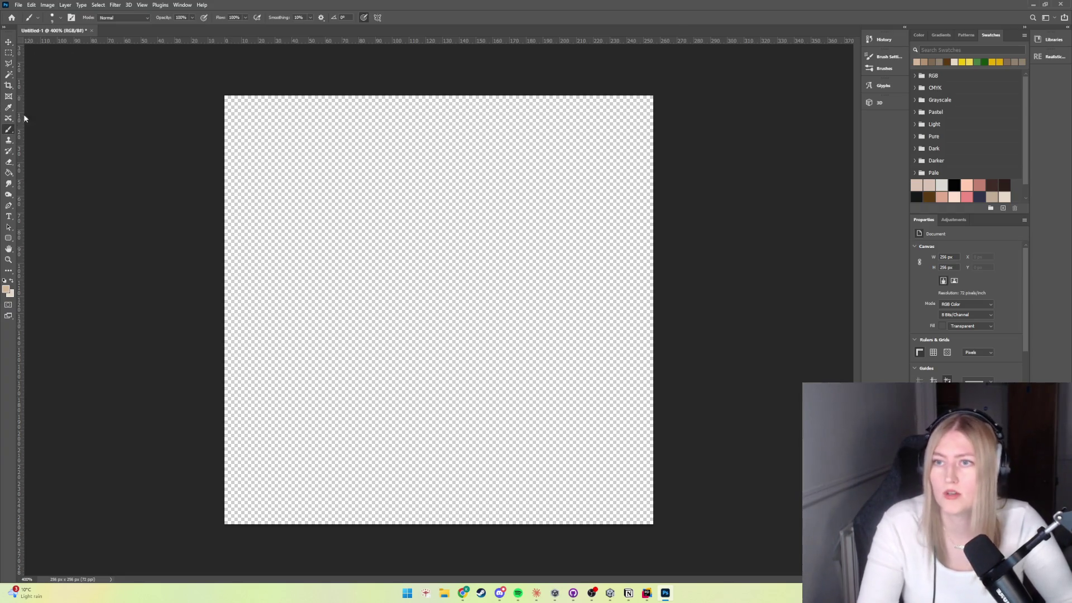
click(60, 18)
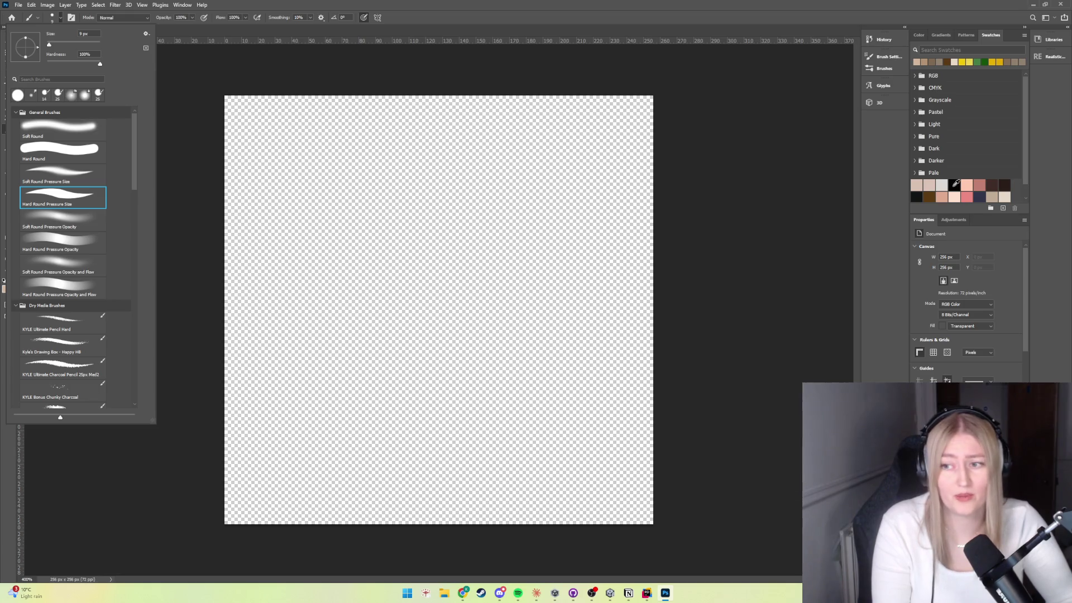
click(955, 183)
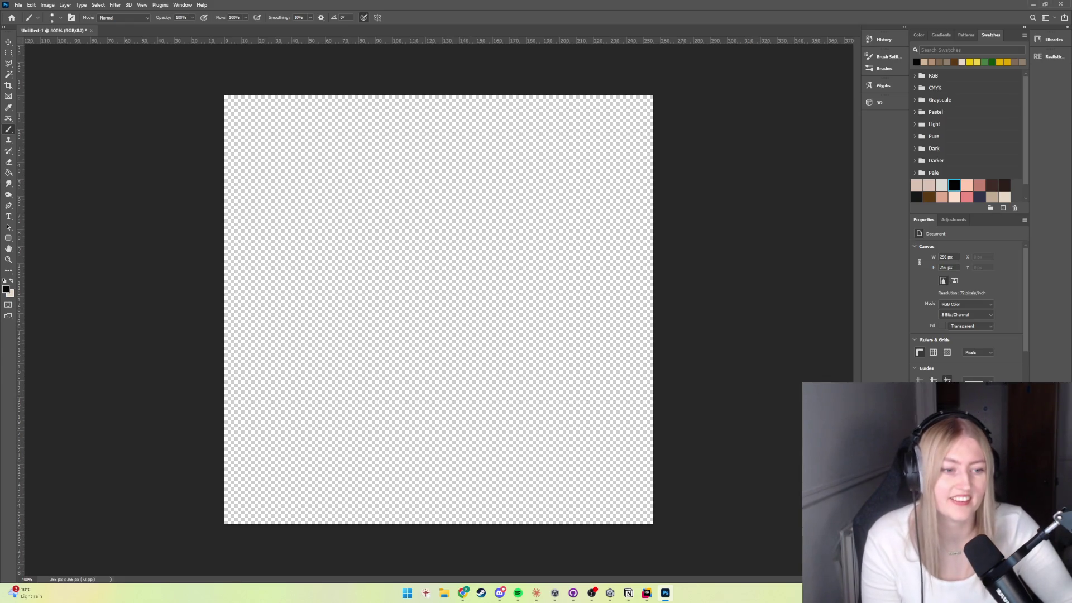
key(ctrl+shift+alt+n)
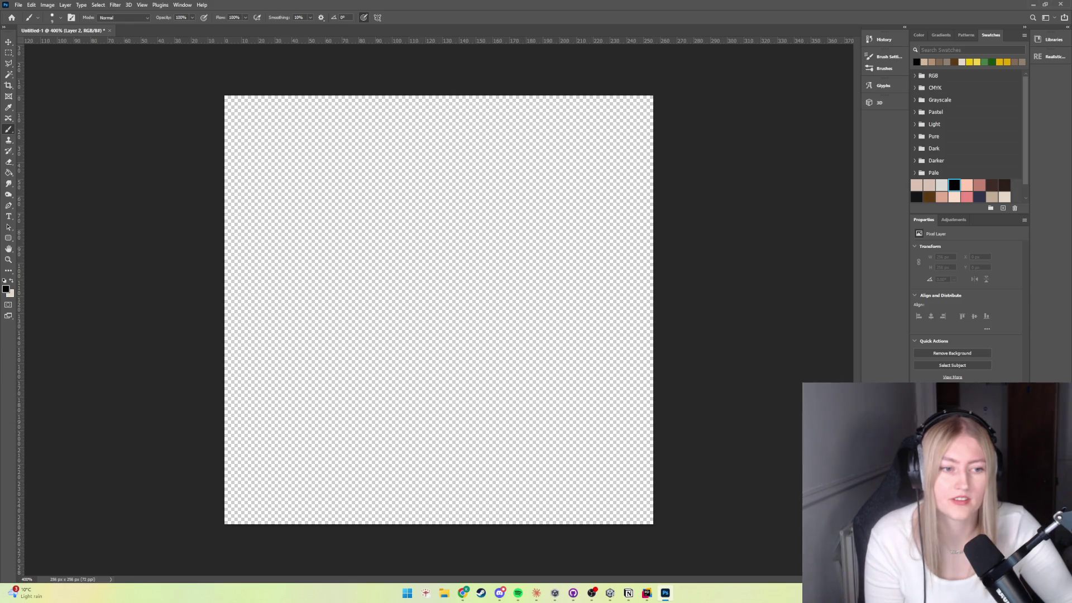
text(o)
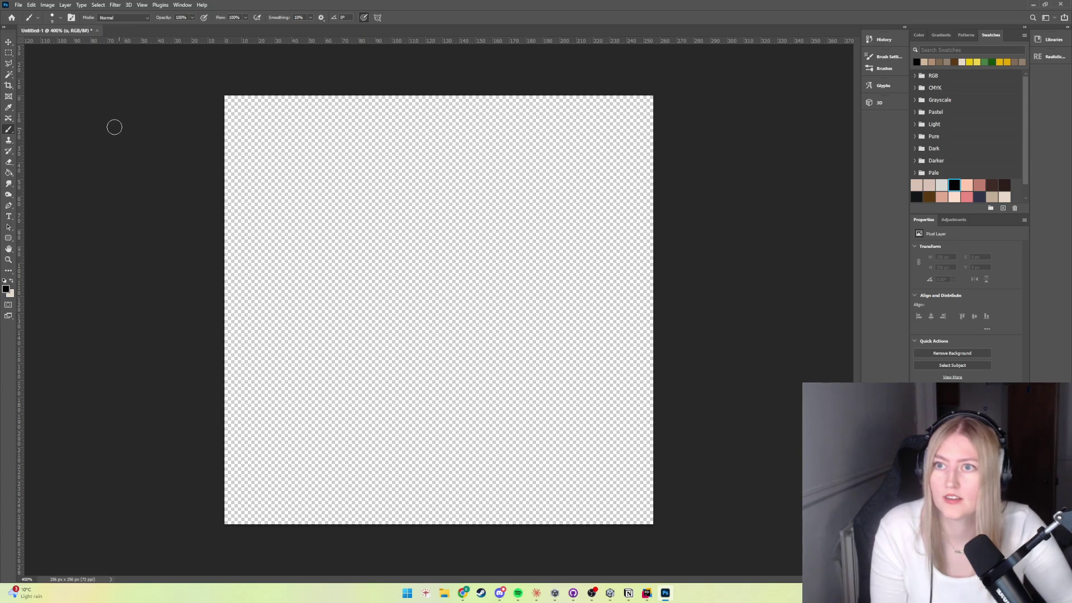
Step: Lower the brush hardness, then try and undo a test scribble and a U-shaped arc
click(60, 18)
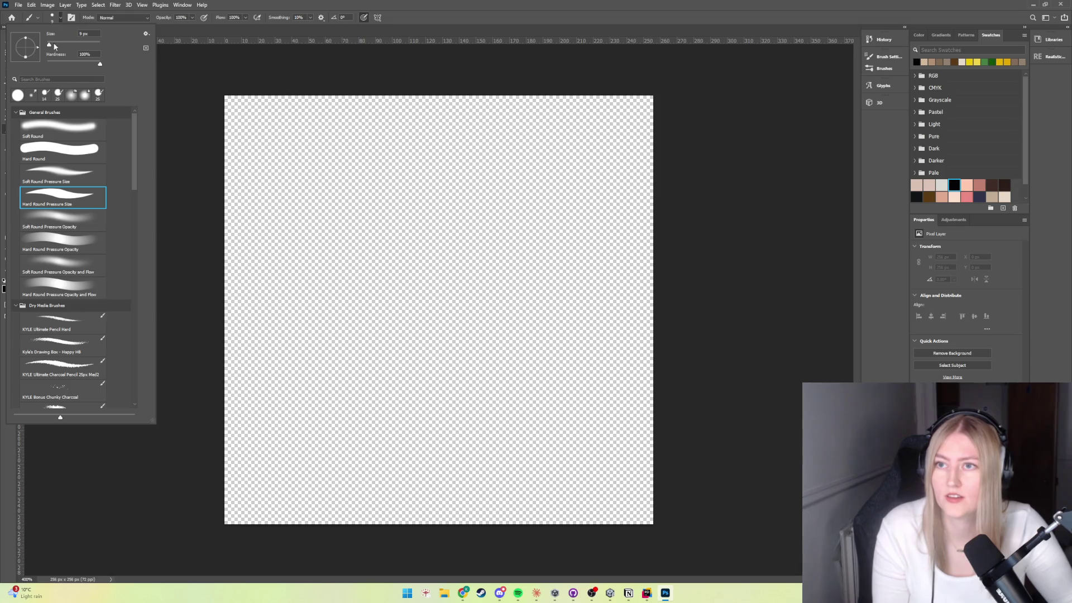
drag(62, 58, 39, 57)
mouse_move(433, 368)
mouse_down()
mouse_move(467, 363)
mouse_move(400, 405)
mouse_up()
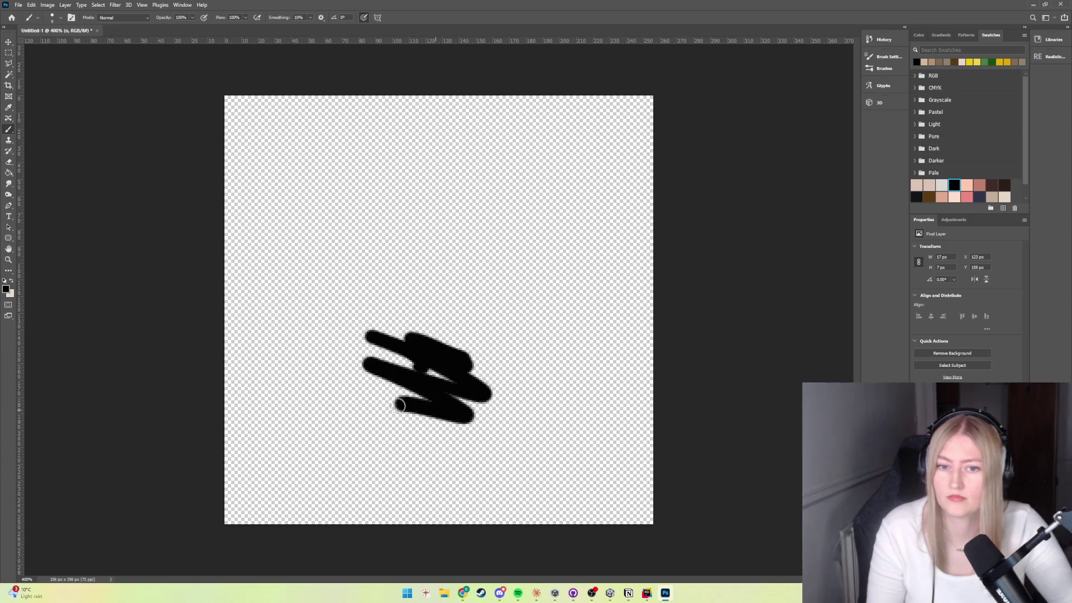
key(ctrl+z)
key(ctrl+z)
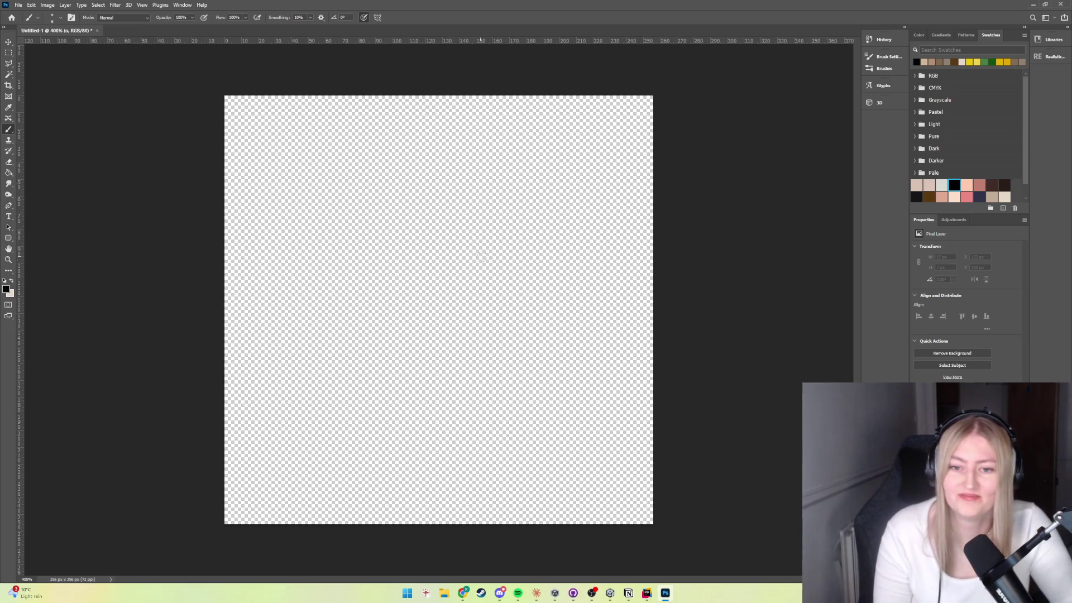
mouse_move(515, 312)
mouse_down()
mouse_move(505, 396)
mouse_move(350, 279)
mouse_up()
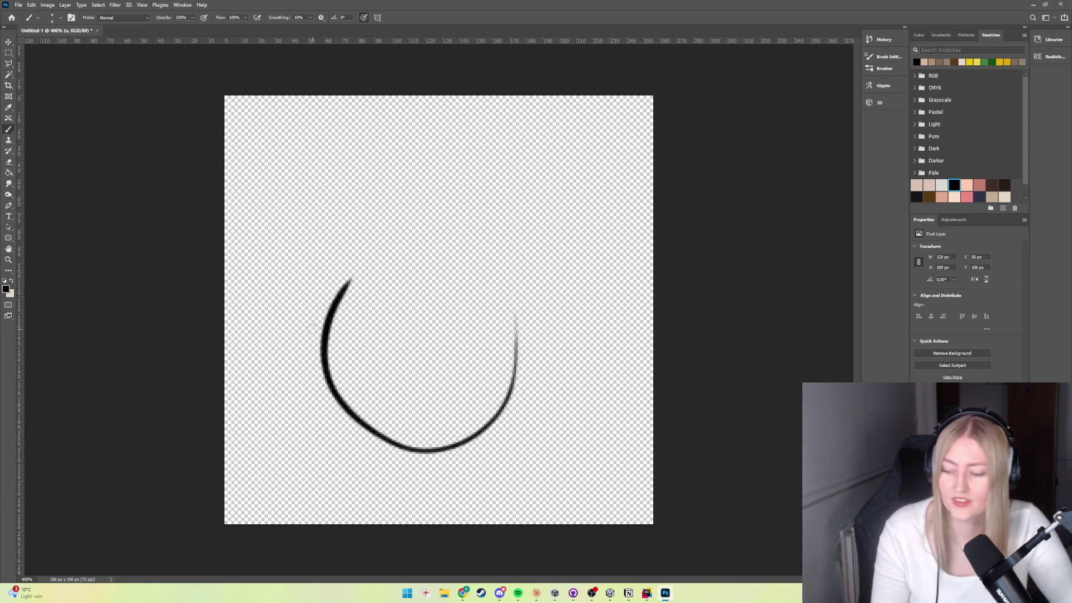
key(ctrl+z)
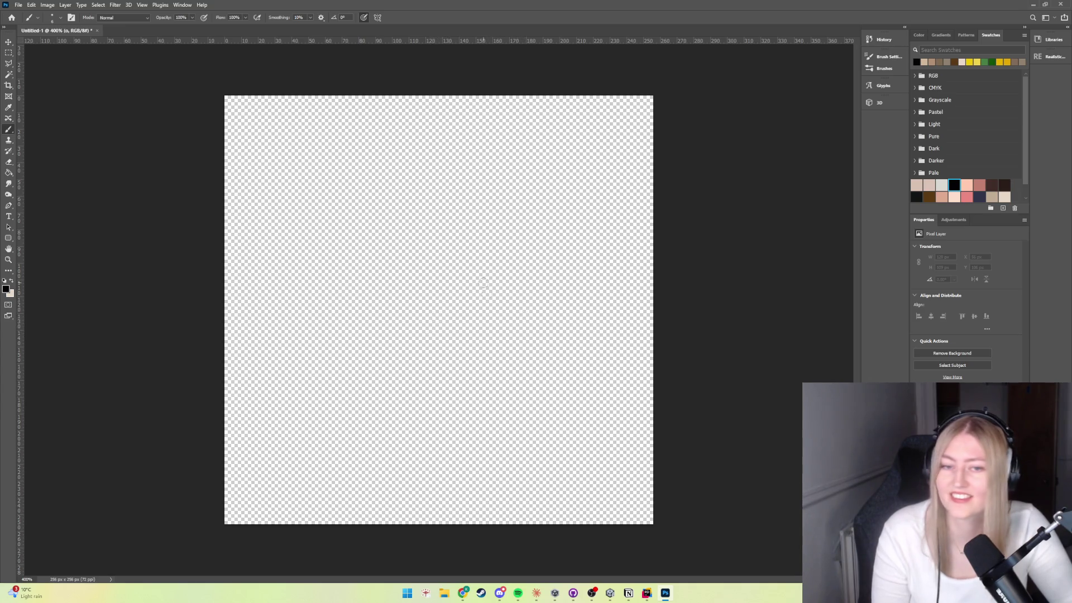
Step: Draw two short marks at the pineapple top and extend the right one downward
drag(480, 275, 480, 286)
drag(411, 273, 412, 292)
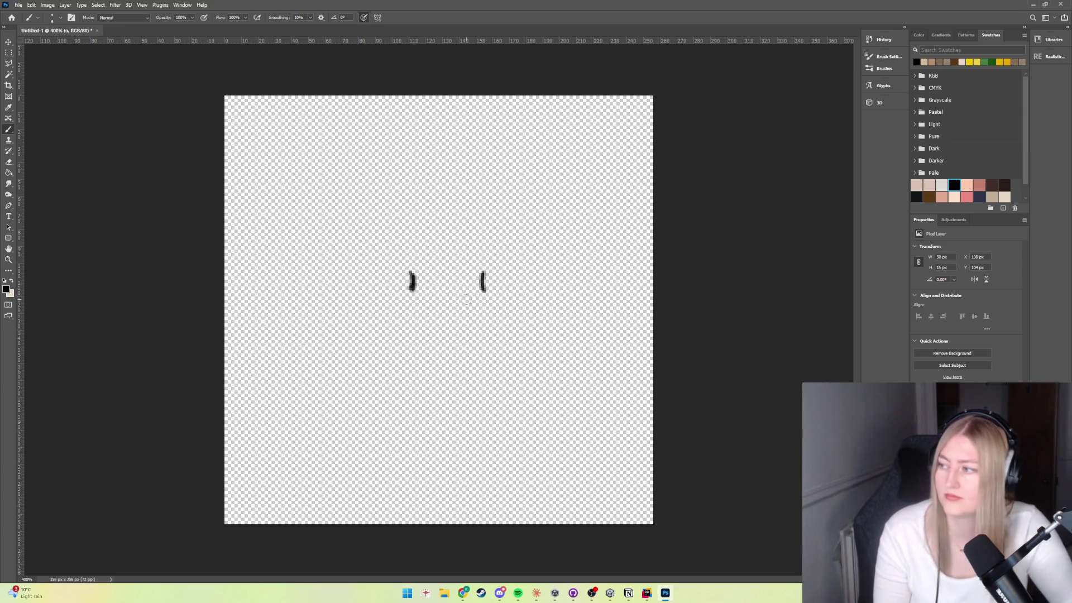
mouse_move(482, 286)
mouse_down()
mouse_move(508, 331)
mouse_move(501, 419)
mouse_up()
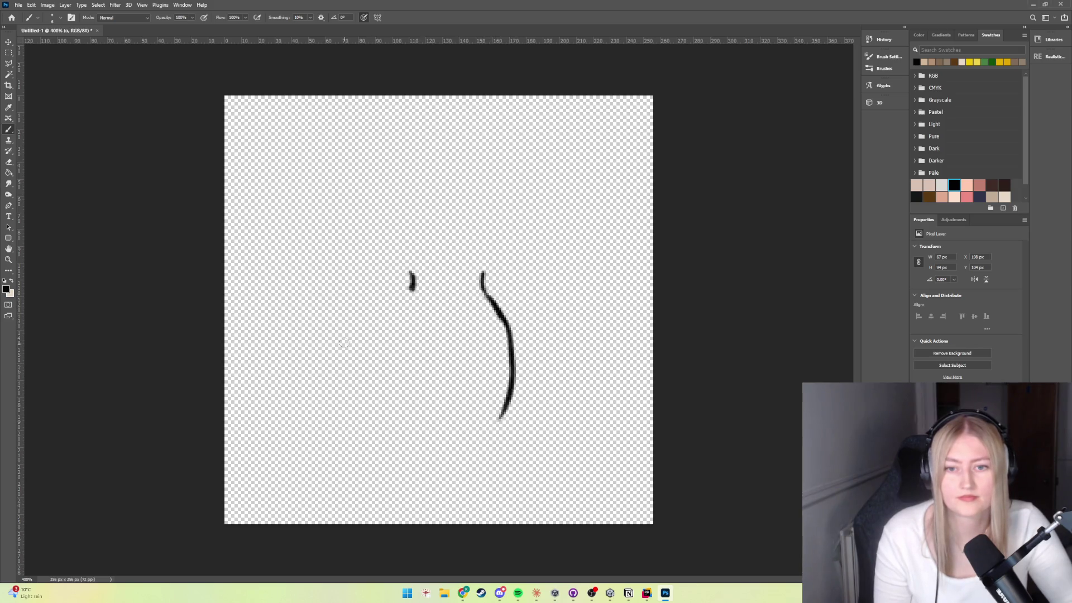
mouse_move(412, 275)
mouse_down()
mouse_move(409, 307)
mouse_move(388, 342)
mouse_move(399, 389)
mouse_up()
key(ctrl+z)
key(ctrl+z)
key(ctrl+z)
key(ctrl+z)
key(ctrl+z)
key(ctrl+z)
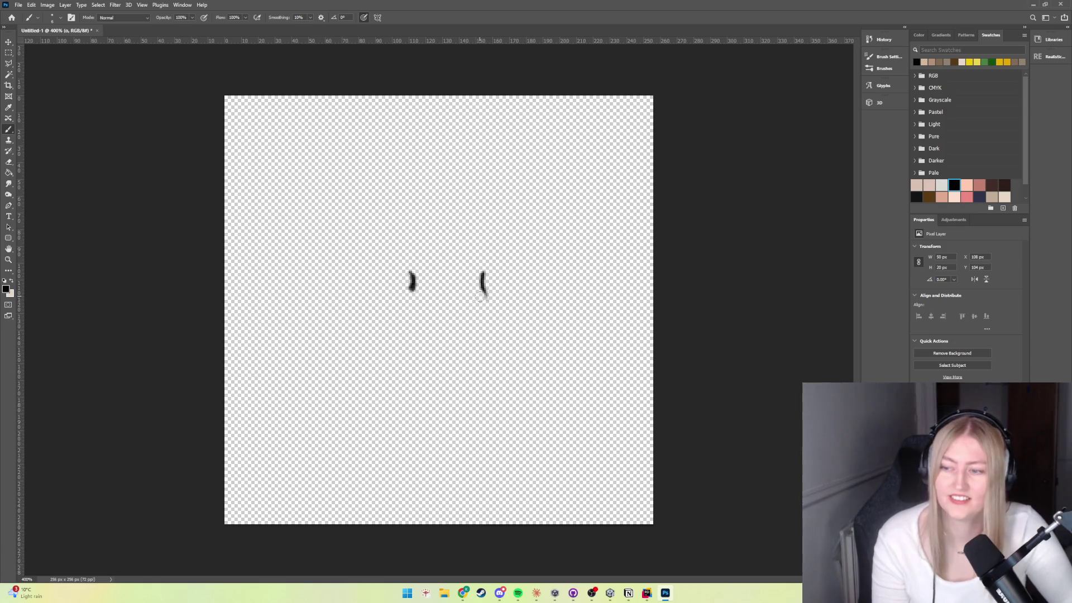
mouse_move(483, 293)
mouse_down()
mouse_move(510, 317)
mouse_move(520, 363)
mouse_move(489, 430)
mouse_up()
Step: Brush both sides of the pineapple body down into a thick rounded U shape
mouse_move(412, 284)
mouse_down()
mouse_move(379, 334)
mouse_move(395, 438)
mouse_up()
mouse_move(491, 302)
mouse_down()
mouse_move(518, 349)
mouse_move(525, 397)
mouse_move(508, 476)
mouse_up()
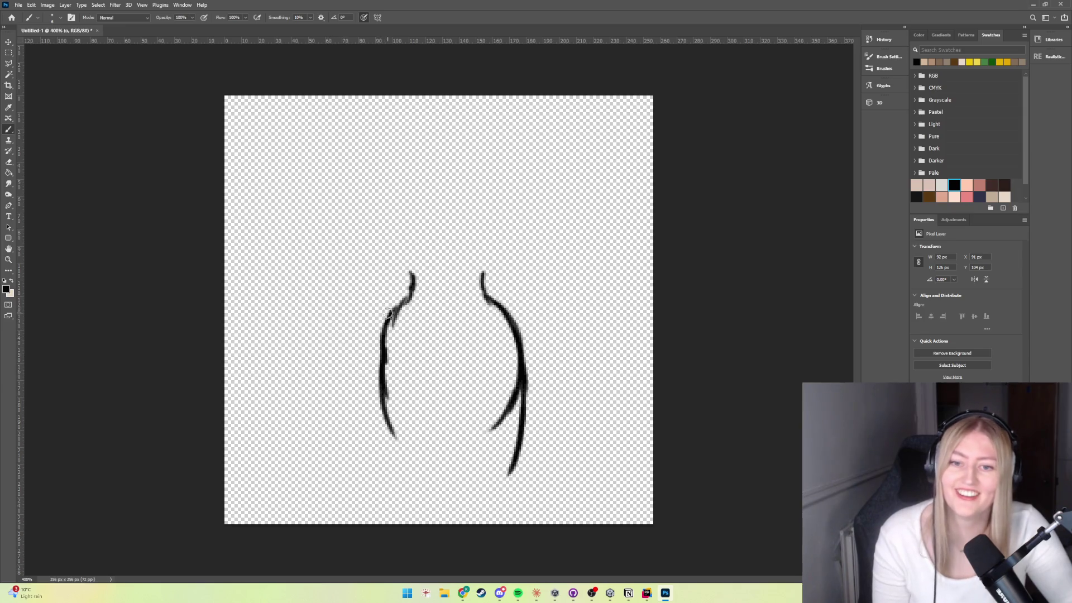
drag(391, 312, 394, 327)
drag(447, 363, 454, 386)
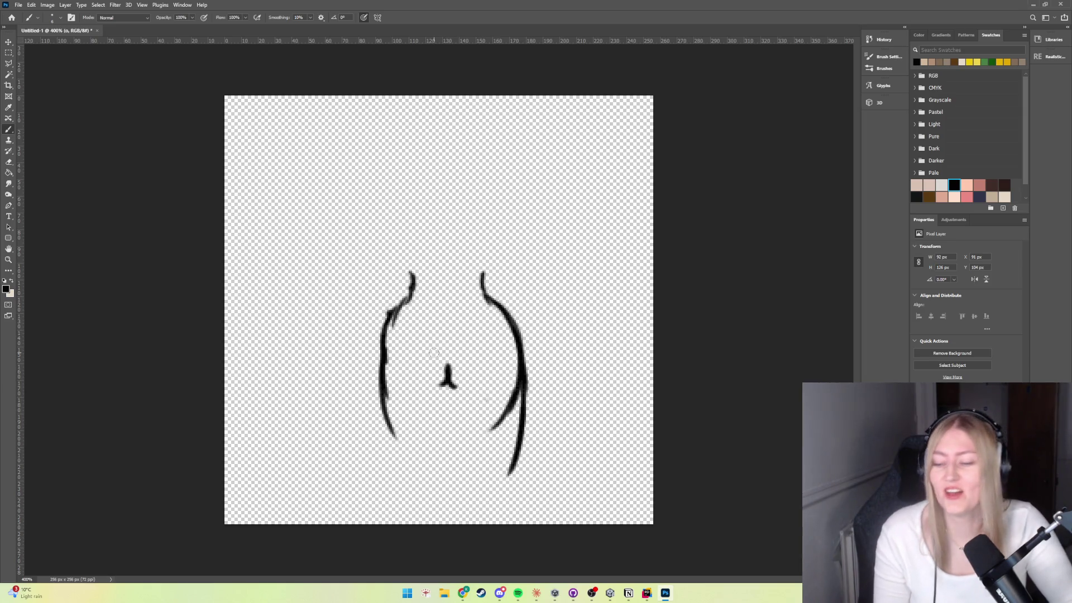
key(ctrl+z)
key(ctrl+z)
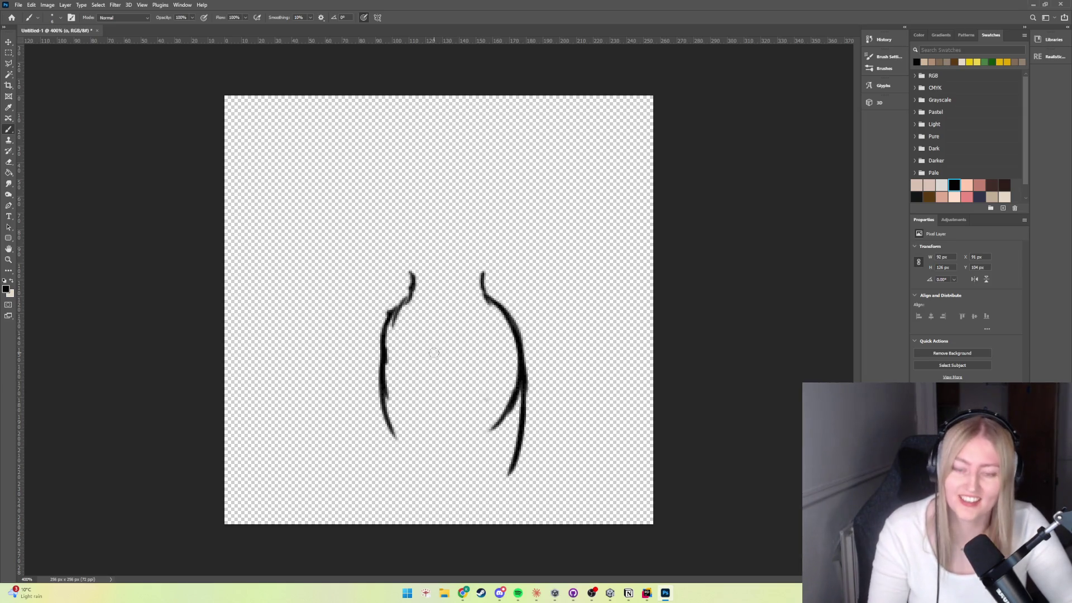
drag(383, 335, 373, 397)
drag(376, 360, 375, 434)
drag(379, 393, 384, 453)
drag(378, 394, 414, 494)
mouse_move(514, 464)
mouse_down()
mouse_move(469, 500)
mouse_move(429, 506)
mouse_move(405, 491)
mouse_up()
mouse_move(392, 312)
mouse_down()
mouse_move(366, 379)
mouse_move(364, 427)
mouse_move(372, 458)
mouse_move(416, 502)
mouse_move(445, 506)
mouse_up()
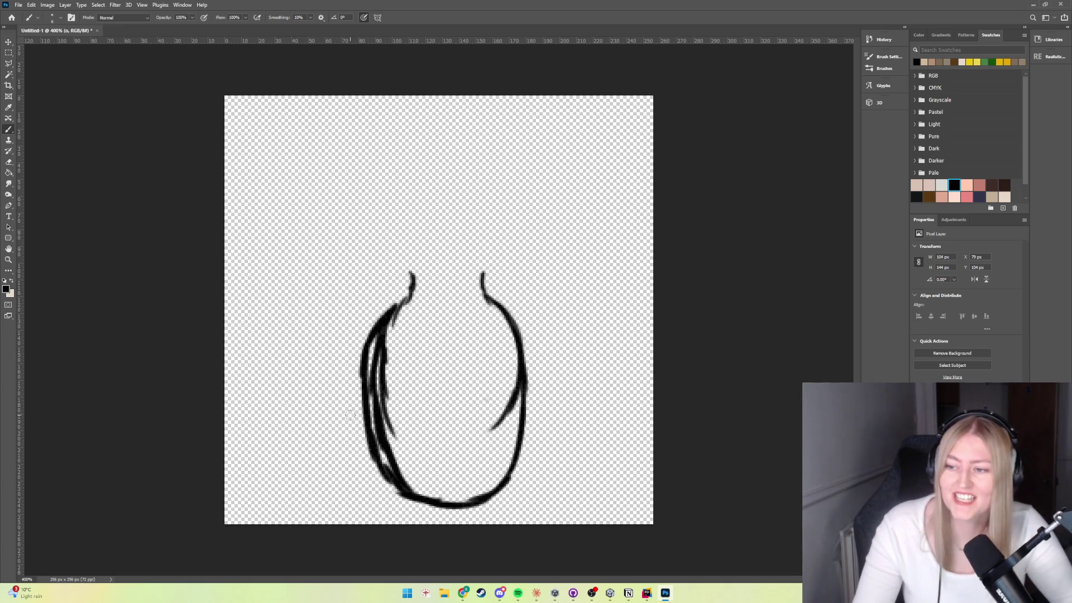
Step: Erase the doubled inner strokes and the dark blob inside the outline
click(9, 162)
mouse_move(387, 345)
mouse_down()
mouse_move(397, 389)
mouse_move(384, 385)
mouse_move(378, 413)
mouse_move(375, 379)
mouse_move(373, 399)
mouse_move(402, 480)
mouse_move(422, 478)
mouse_move(407, 489)
mouse_up()
mouse_move(490, 429)
mouse_down()
mouse_move(510, 384)
mouse_move(516, 393)
mouse_up()
mouse_move(382, 379)
mouse_down()
mouse_move(388, 341)
mouse_move(385, 373)
mouse_up()
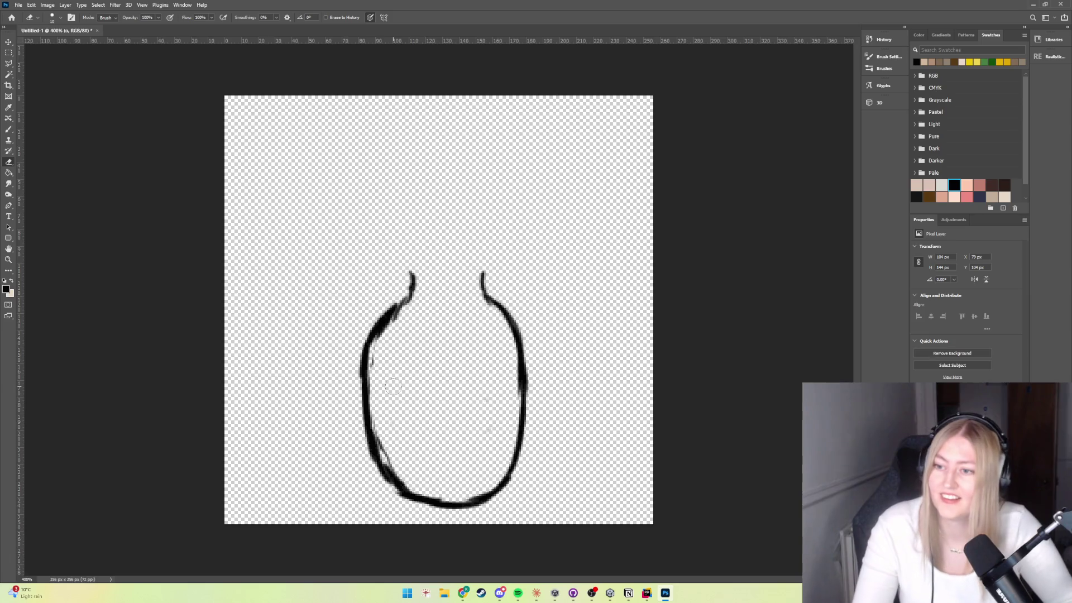
Step: Repaint the top tips of the left and right neck strokes thicker
click(8, 130)
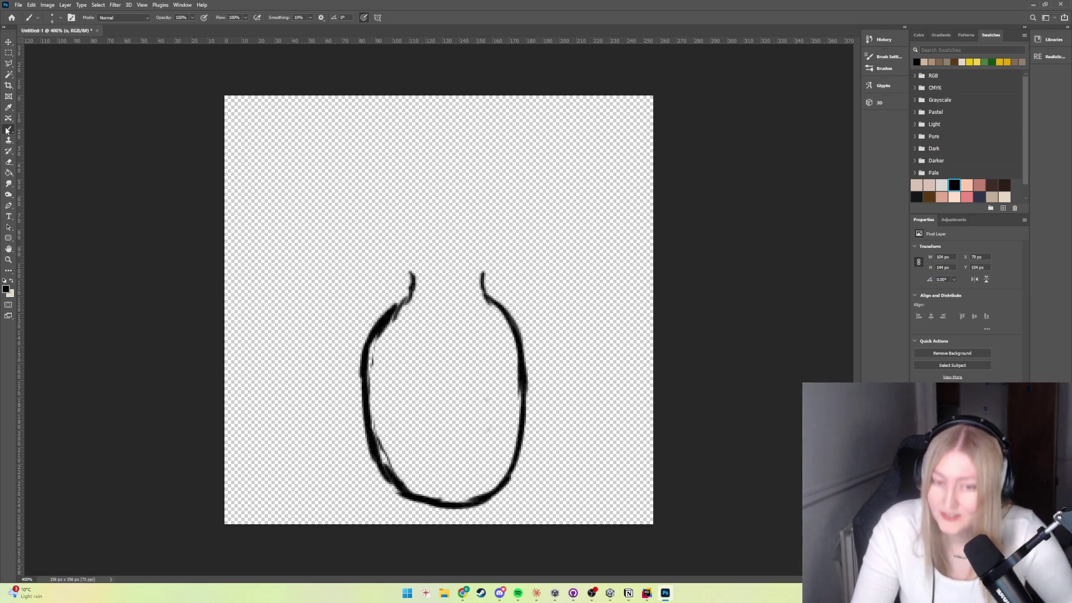
drag(411, 296, 398, 269)
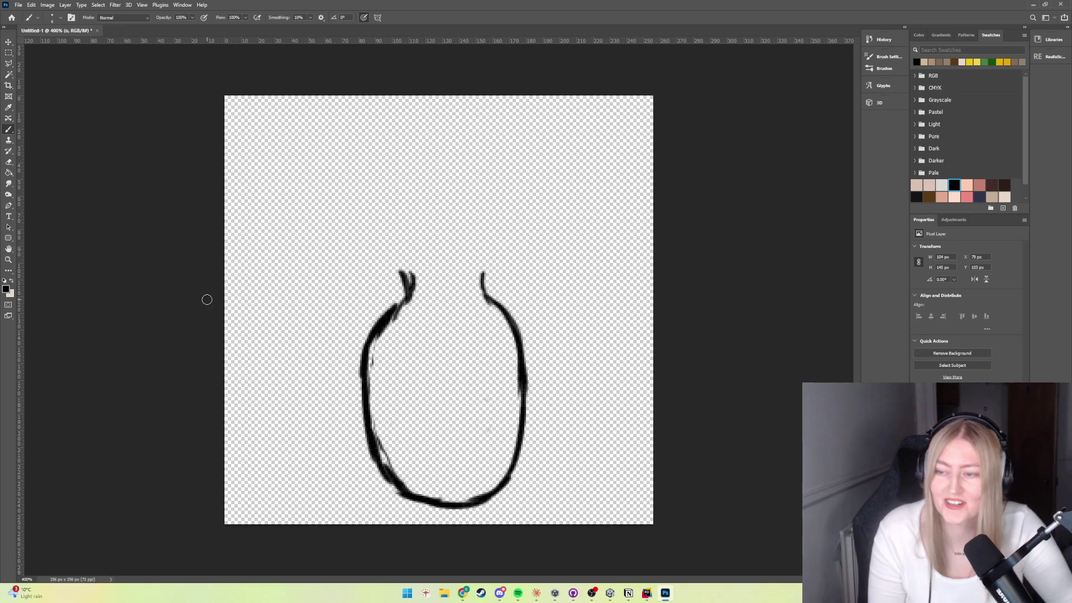
drag(408, 297, 406, 267)
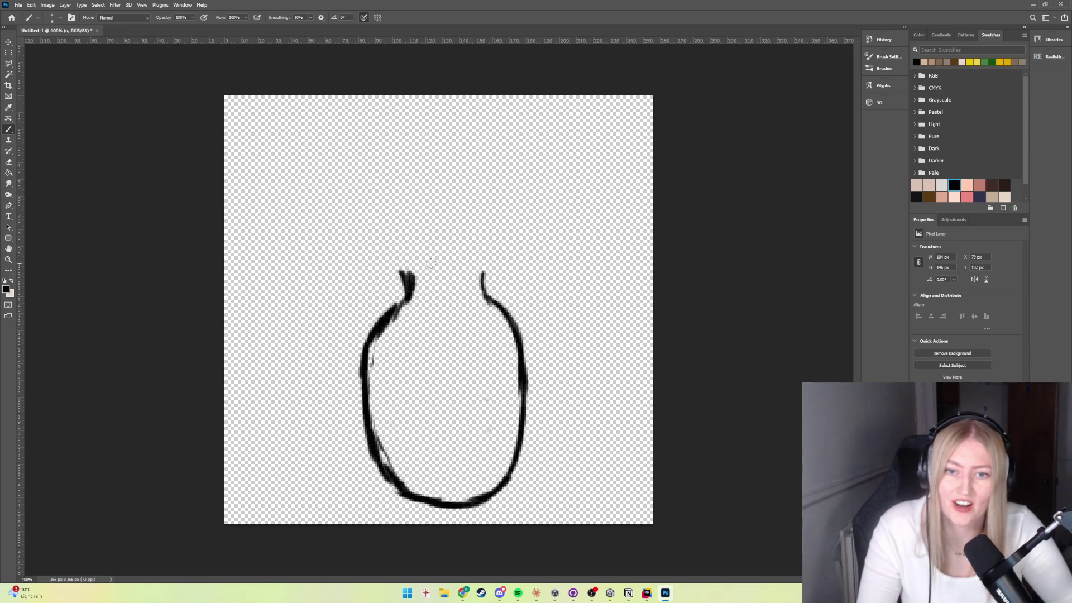
drag(482, 267, 484, 299)
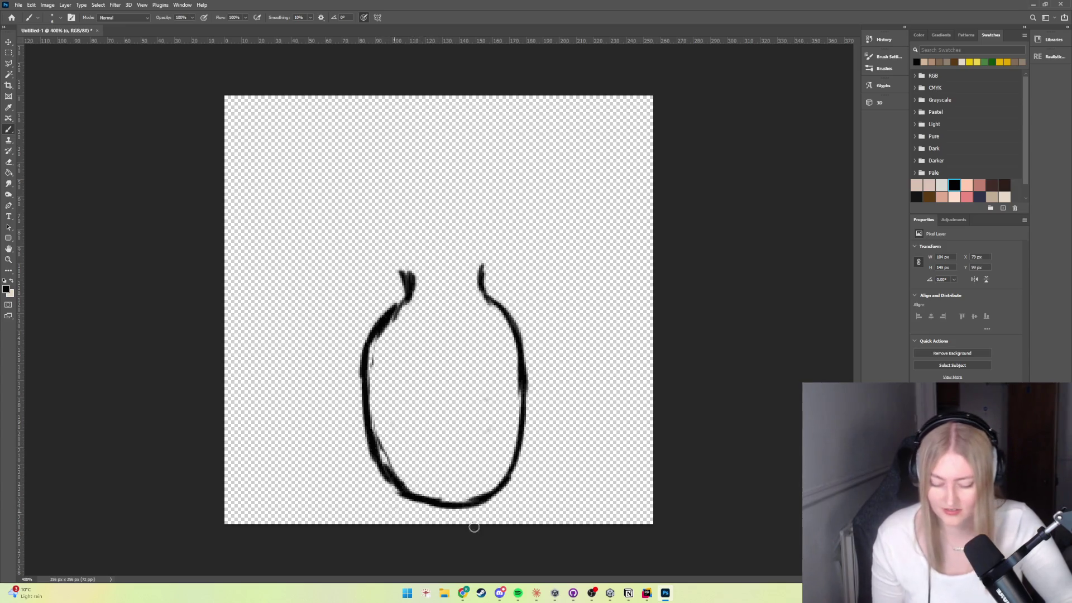
Step: Brush a thick ground line beneath the pineapple and thicken the body contours
mouse_move(495, 504)
mouse_down()
mouse_move(450, 507)
mouse_move(561, 511)
mouse_move(380, 518)
mouse_up()
drag(468, 516, 370, 519)
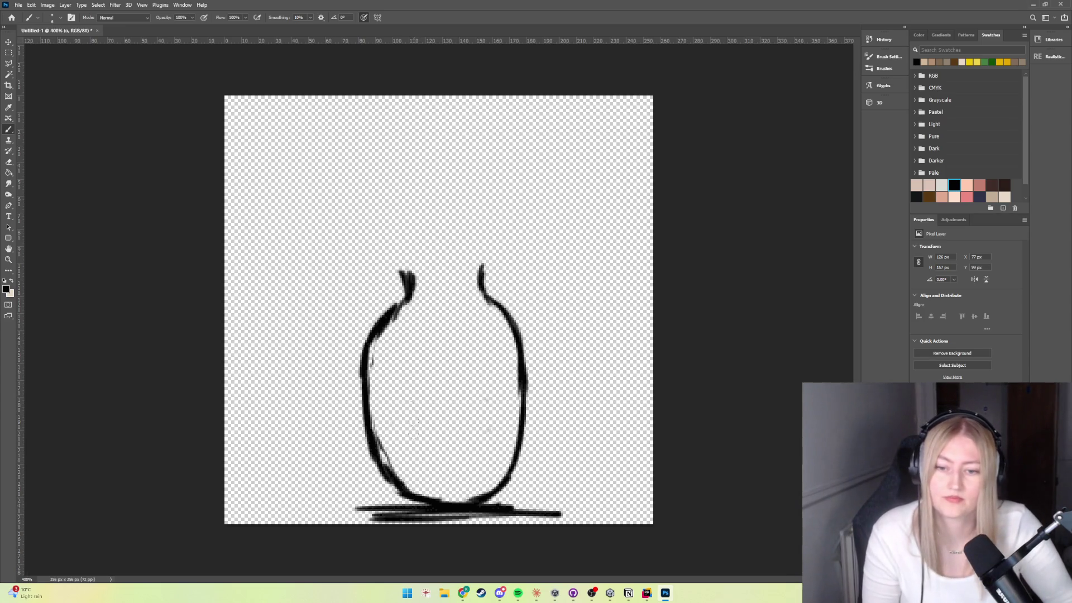
mouse_move(373, 439)
mouse_down()
mouse_move(379, 469)
mouse_move(434, 508)
mouse_move(385, 488)
mouse_move(373, 436)
mouse_up()
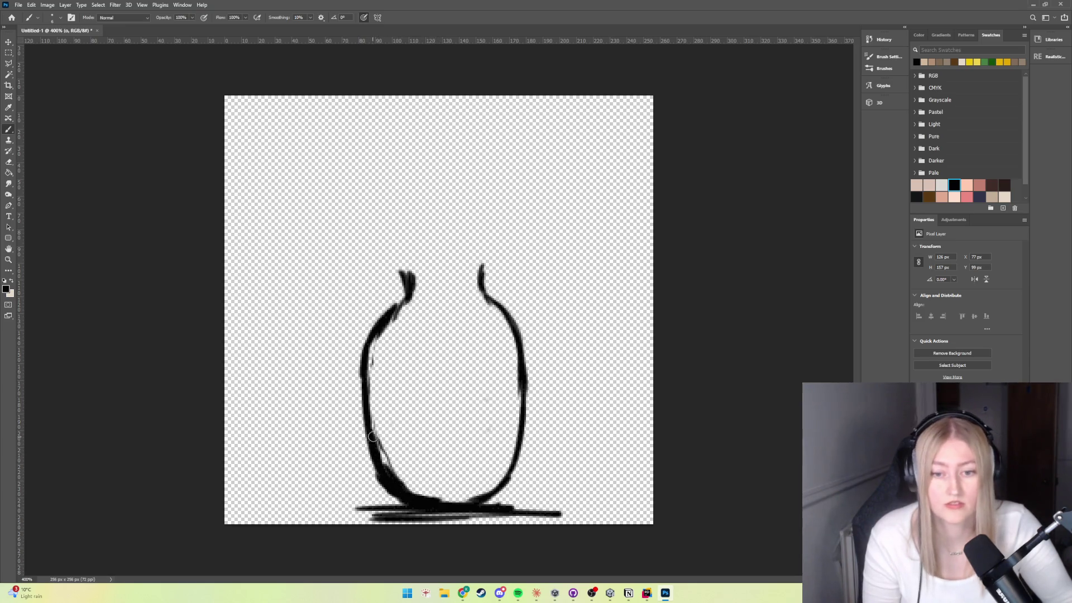
drag(475, 499, 512, 469)
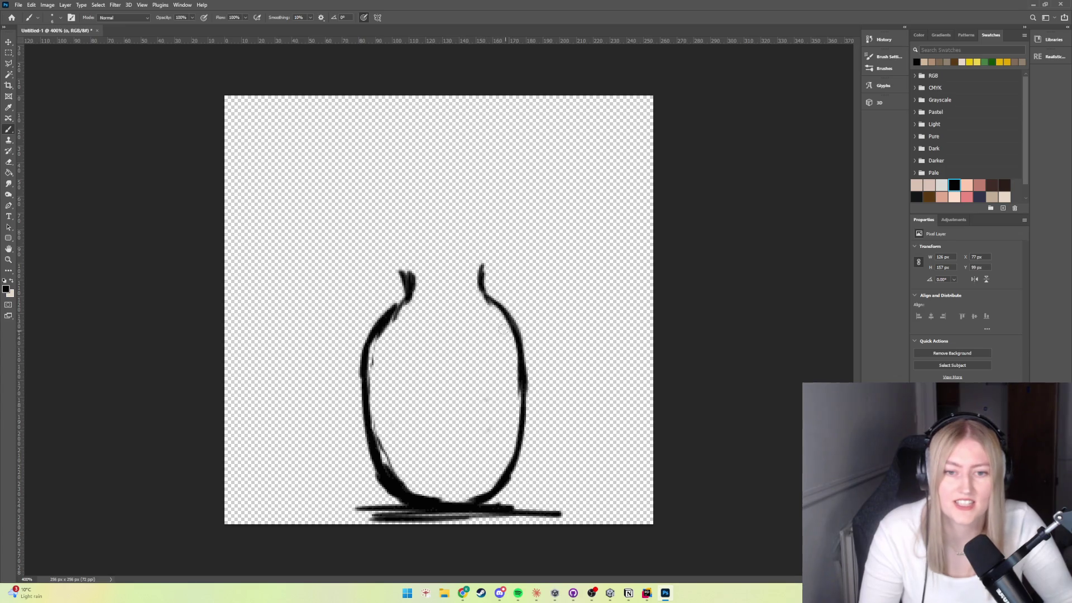
mouse_move(489, 305)
mouse_down()
mouse_move(519, 330)
mouse_move(524, 394)
mouse_move(507, 466)
mouse_move(488, 490)
mouse_up()
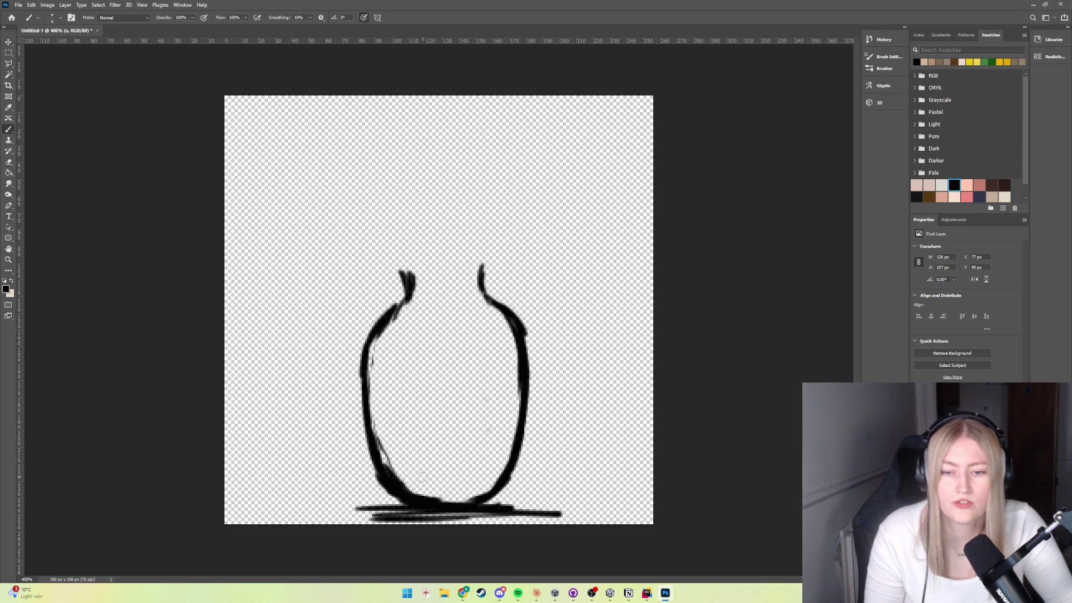
mouse_move(401, 490)
mouse_down()
mouse_move(376, 469)
mouse_move(352, 342)
mouse_move(391, 306)
mouse_move(380, 330)
mouse_up()
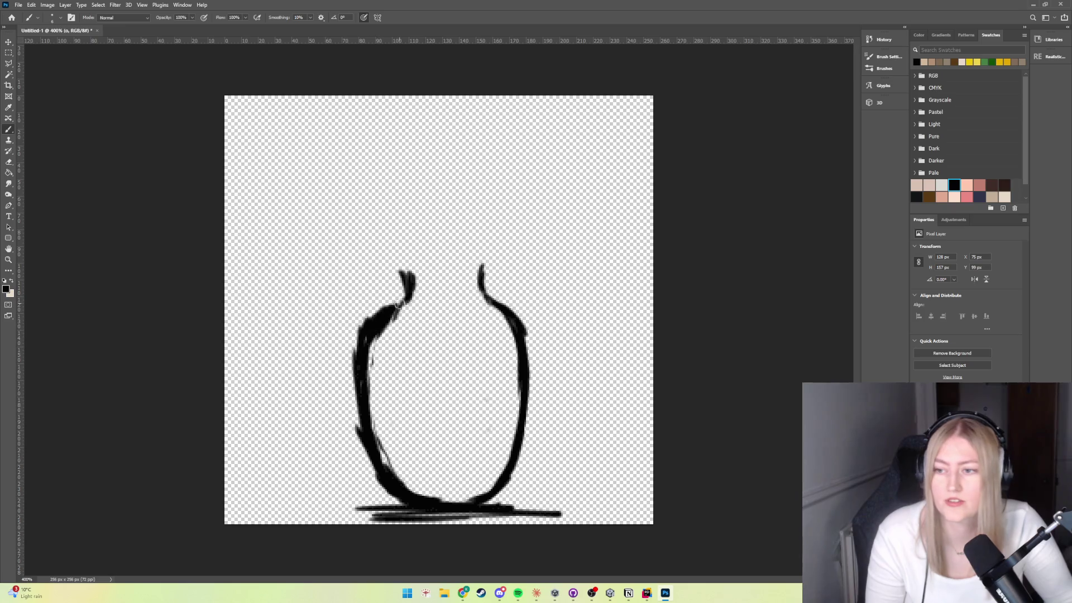
key(ctrl+shift+z)
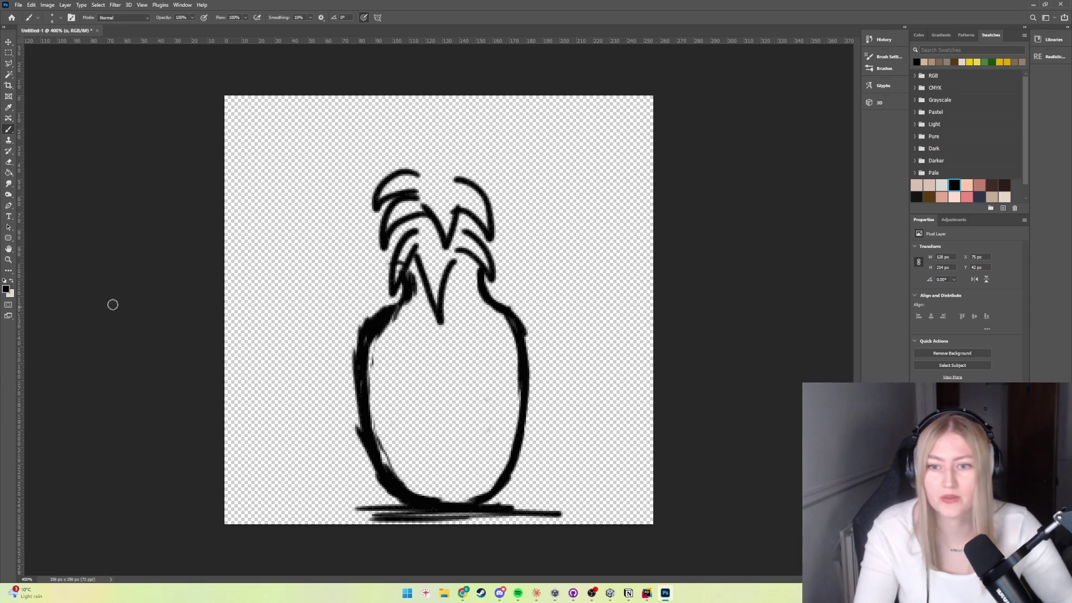
click(7, 47)
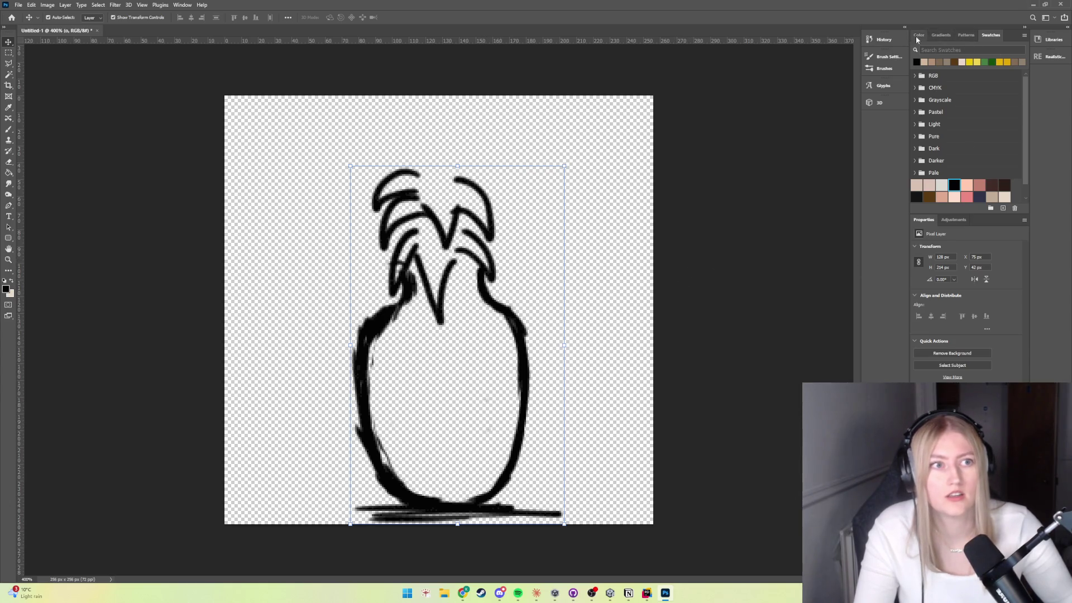
click(954, 219)
click(926, 220)
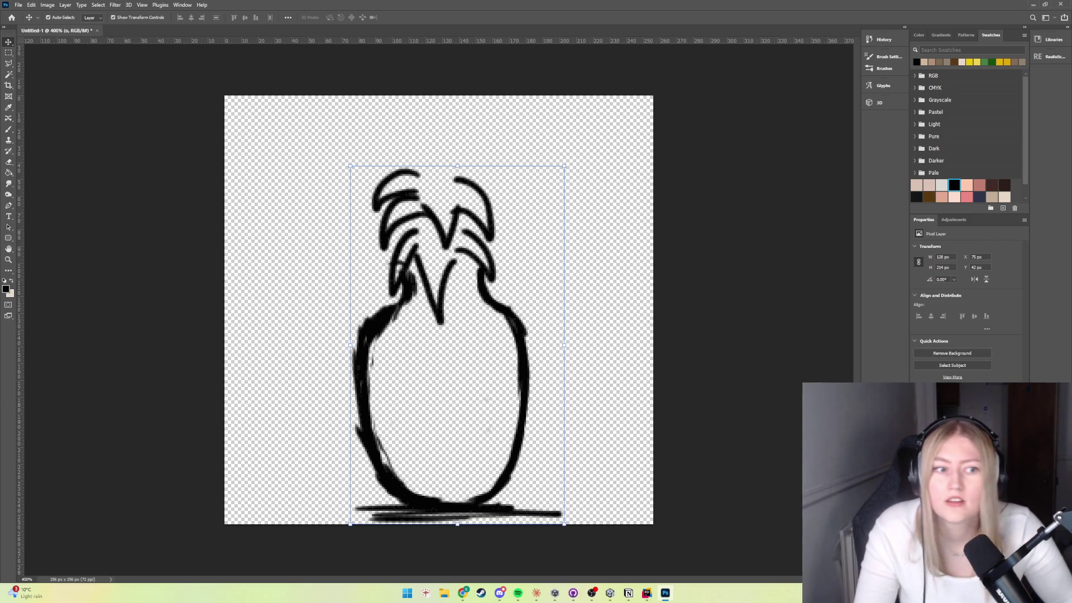
click(956, 378)
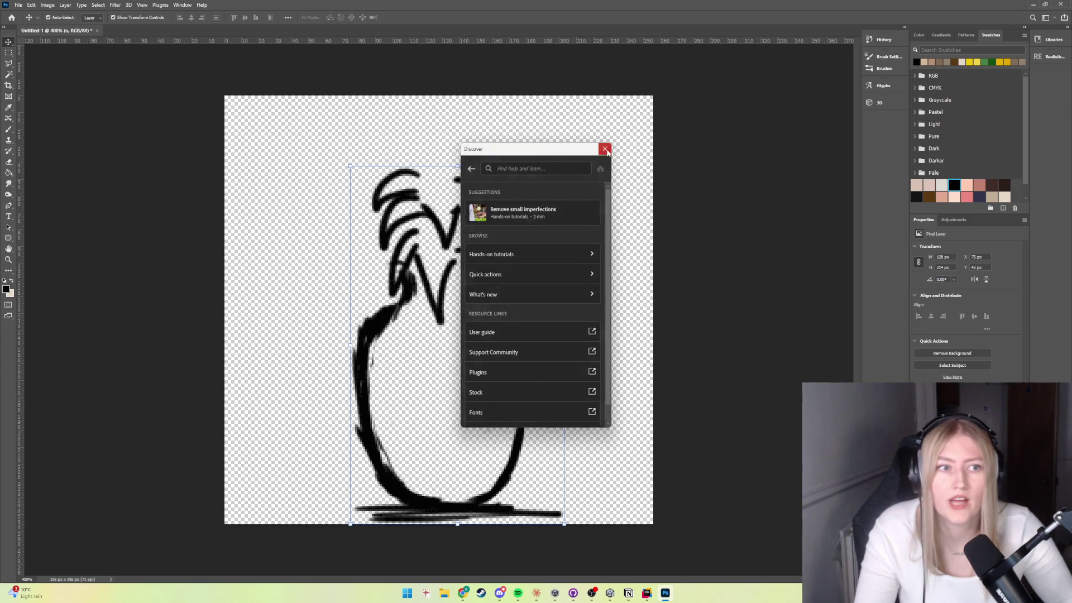
click(605, 148)
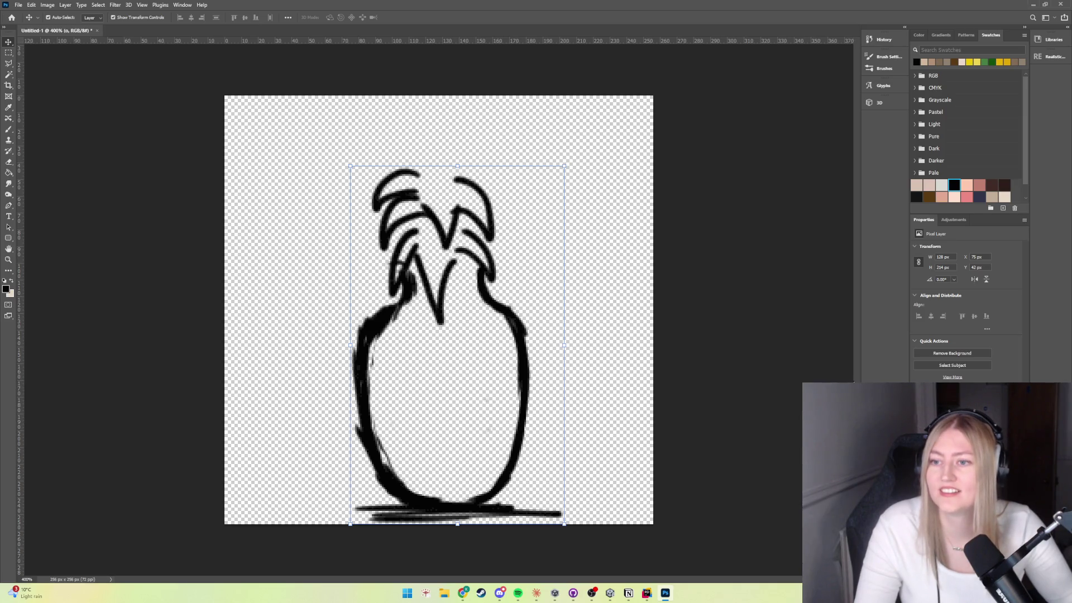
Step: Add an empty Layer 2, then reselect the pineapple sketch layer
click(182, 5)
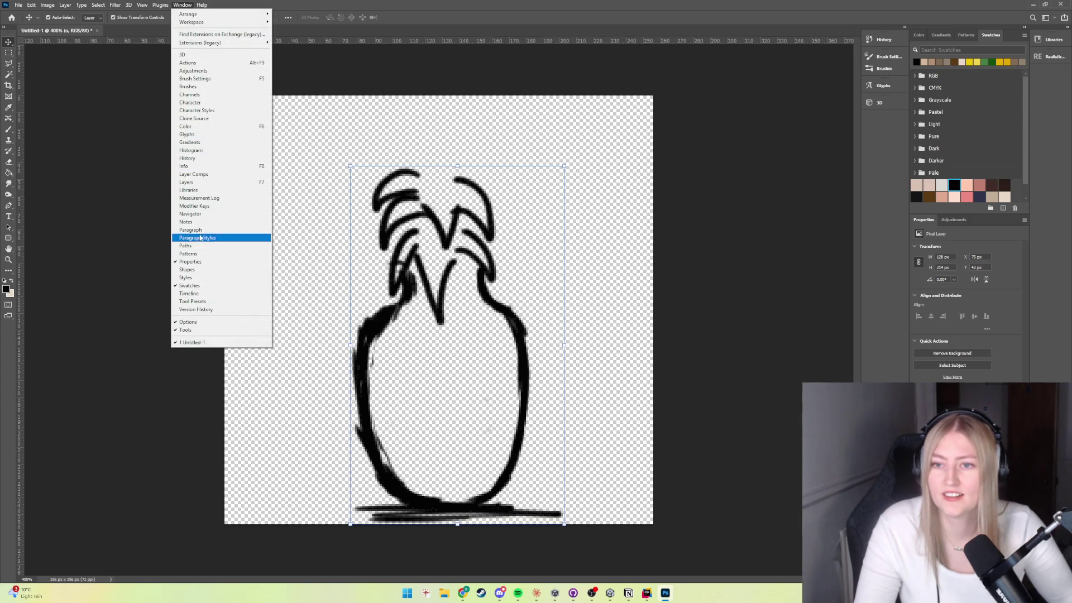
click(198, 191)
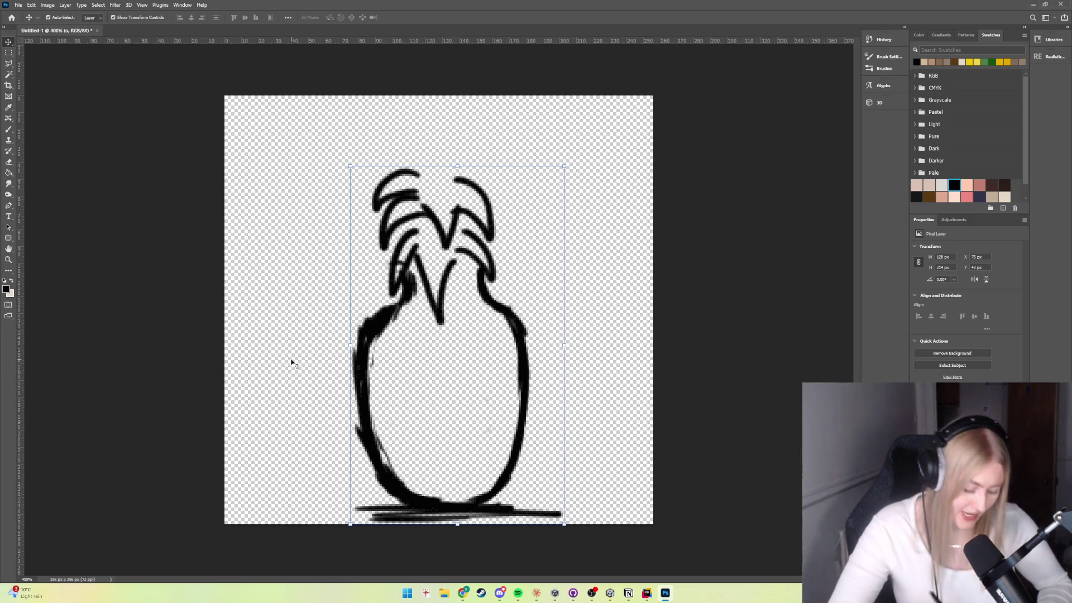
key(ctrl+shift+alt+n)
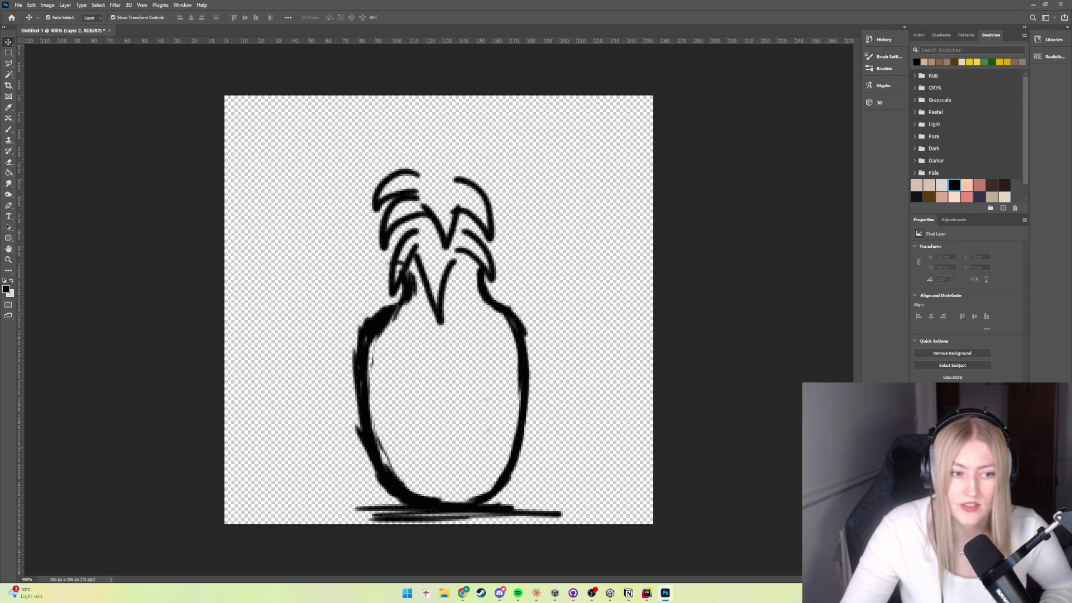
key(alt+bracketleft)
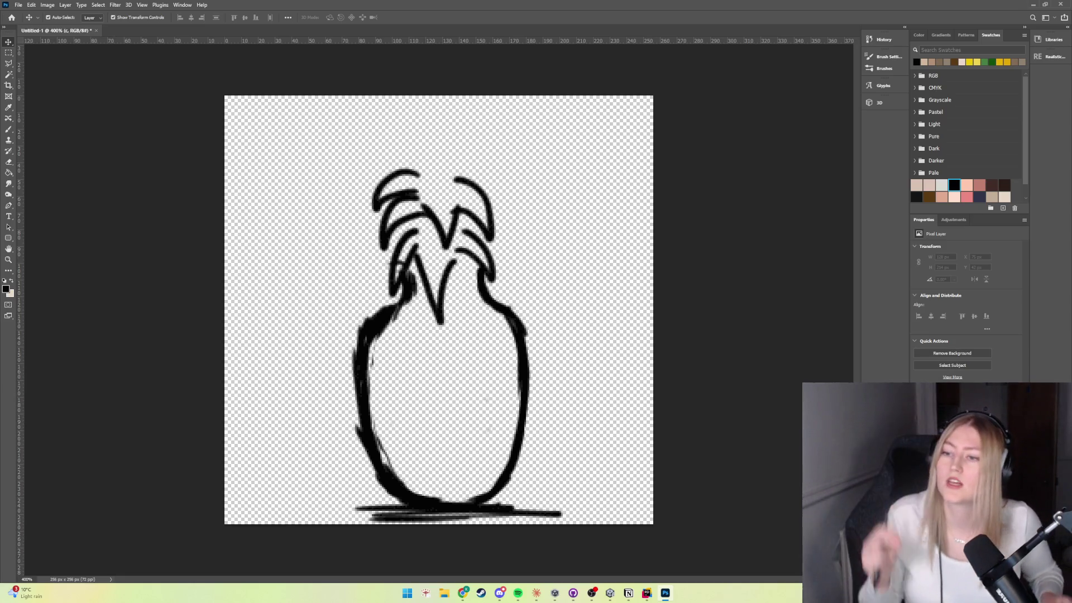
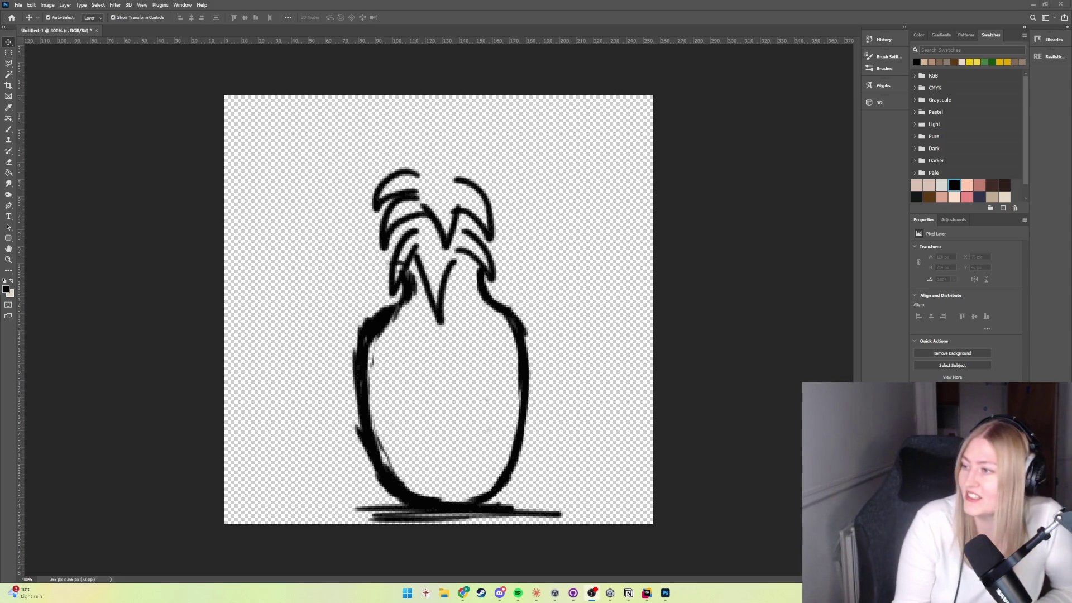
Step: Set gold from the Swatches panel as the foreground colour and select the Brush tool
click(1007, 61)
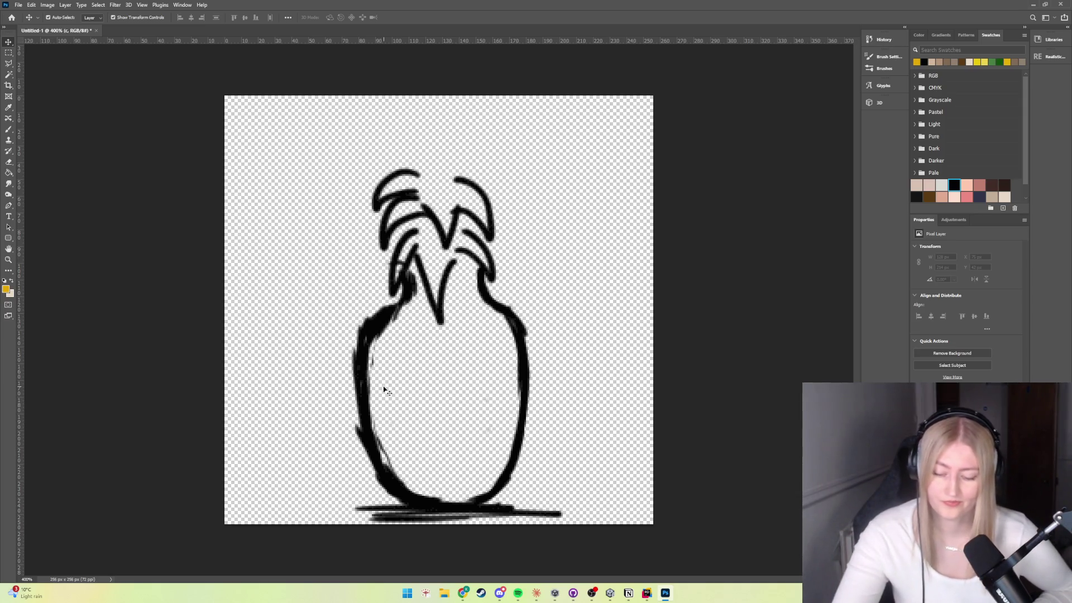
click(9, 128)
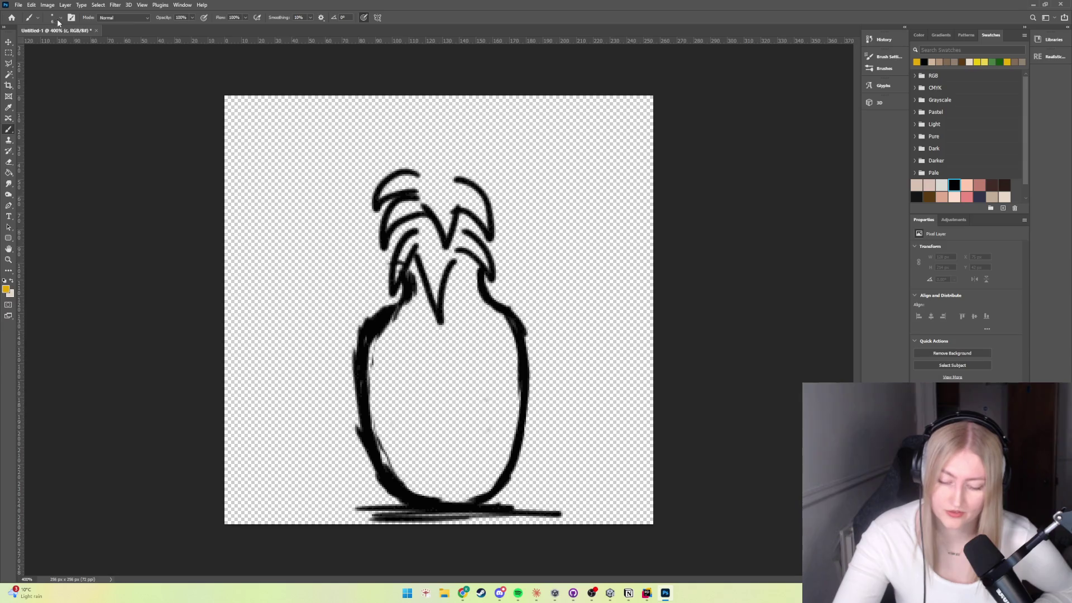
Step: Paint gold across the pineapple body on a layer moved beneath the black outline
click(52, 18)
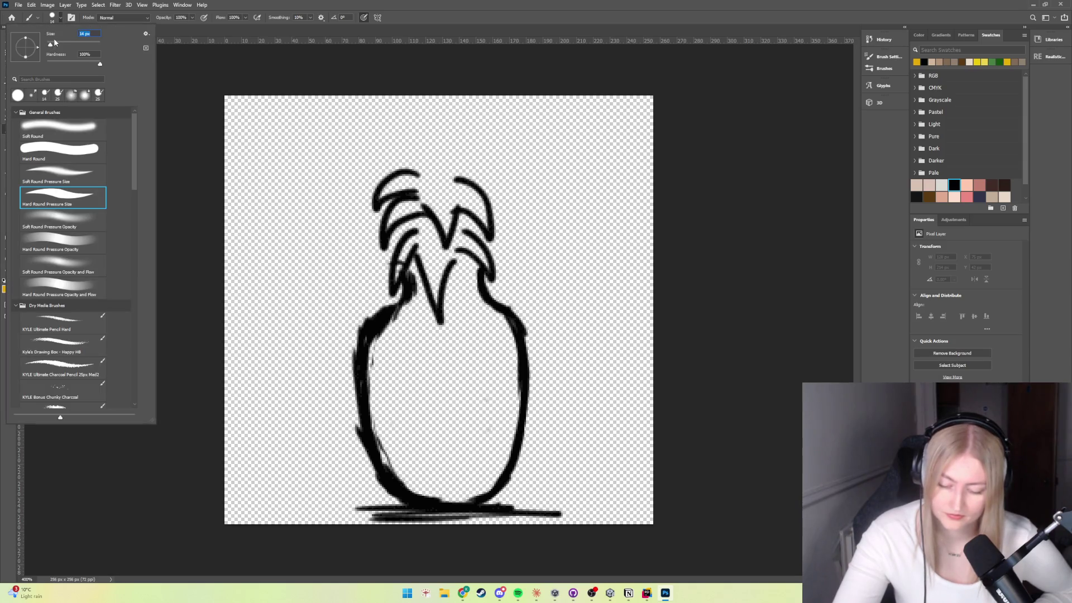
click(467, 381)
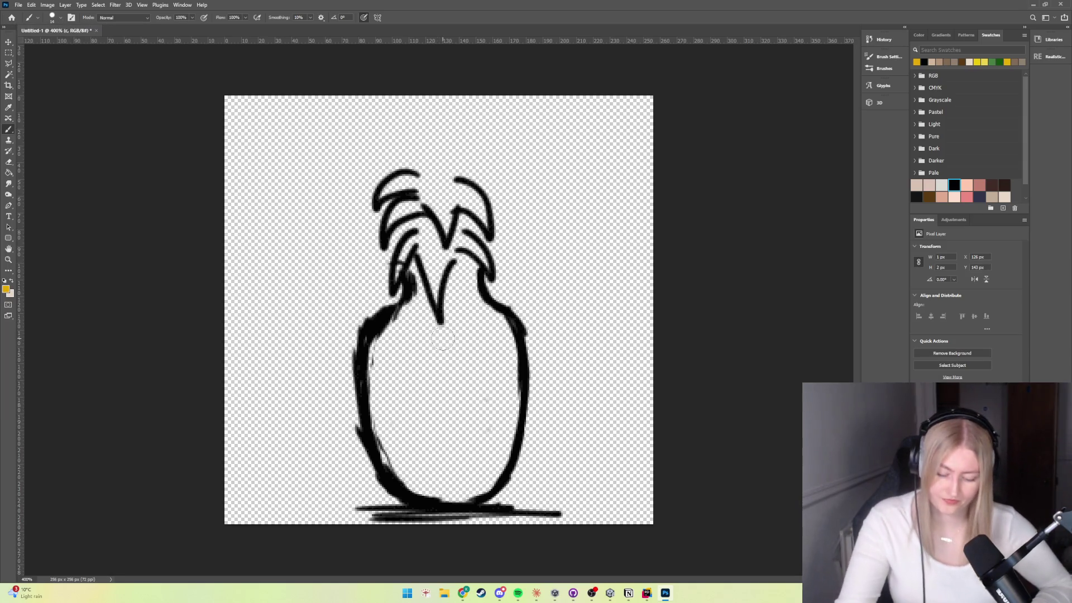
mouse_move(467, 381)
mouse_down()
mouse_move(485, 385)
mouse_move(510, 424)
mouse_move(491, 464)
mouse_up()
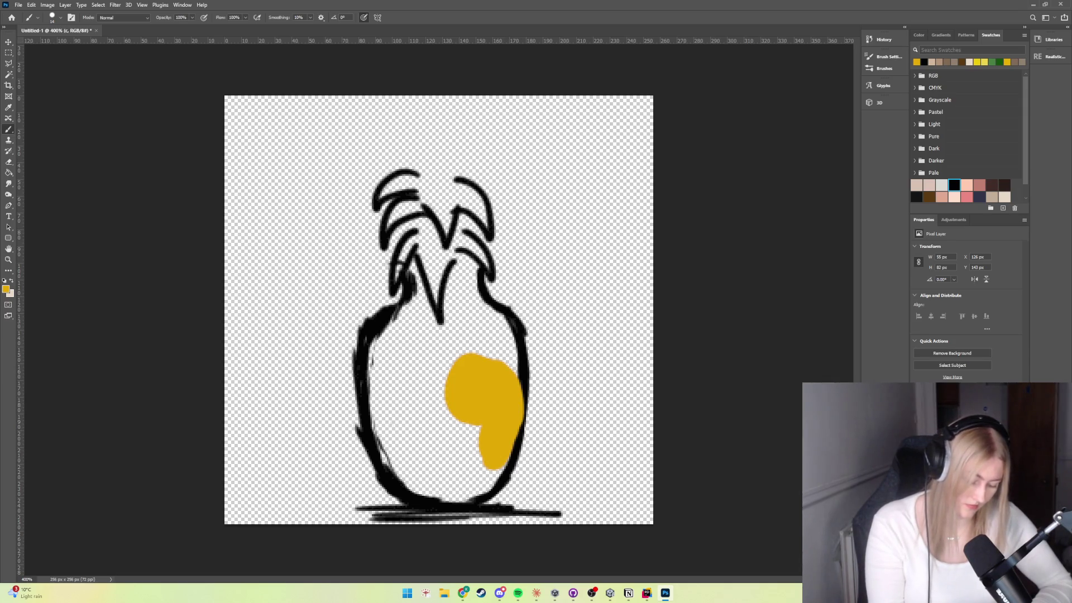
key(ctrl+bracketleft)
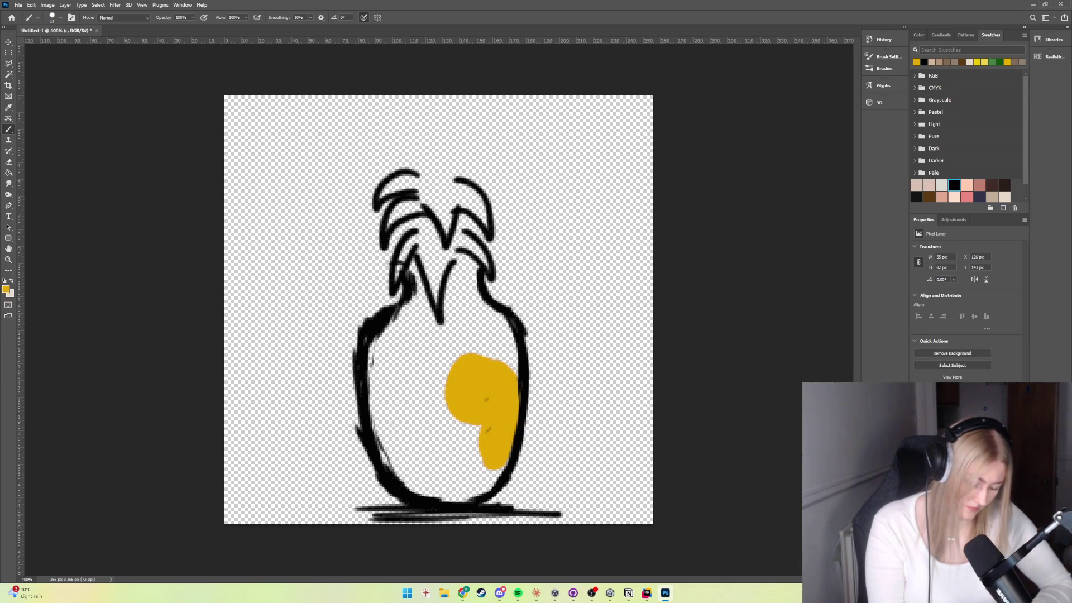
mouse_move(454, 409)
mouse_down()
mouse_move(462, 413)
mouse_move(384, 393)
mouse_move(411, 443)
mouse_move(494, 480)
mouse_move(397, 473)
mouse_move(377, 430)
mouse_move(391, 463)
mouse_up()
drag(470, 486, 422, 498)
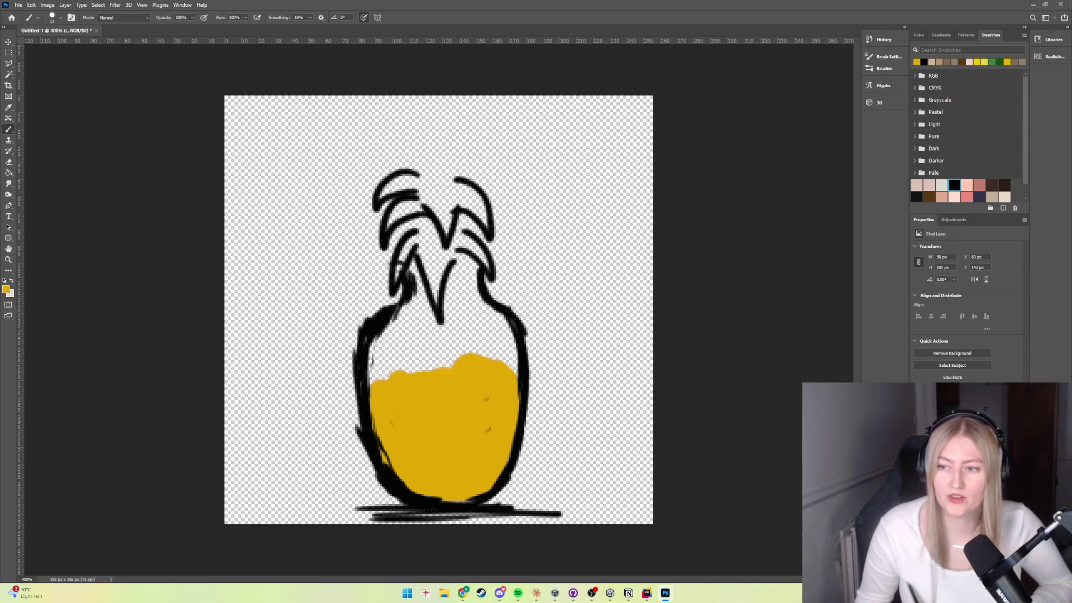
mouse_move(493, 362)
mouse_down()
mouse_move(510, 349)
mouse_move(488, 343)
mouse_move(488, 385)
mouse_up()
mouse_move(466, 341)
mouse_down()
mouse_move(433, 334)
mouse_move(405, 349)
mouse_move(378, 395)
mouse_move(397, 330)
mouse_move(414, 345)
mouse_move(455, 316)
mouse_move(505, 330)
mouse_move(492, 326)
mouse_up()
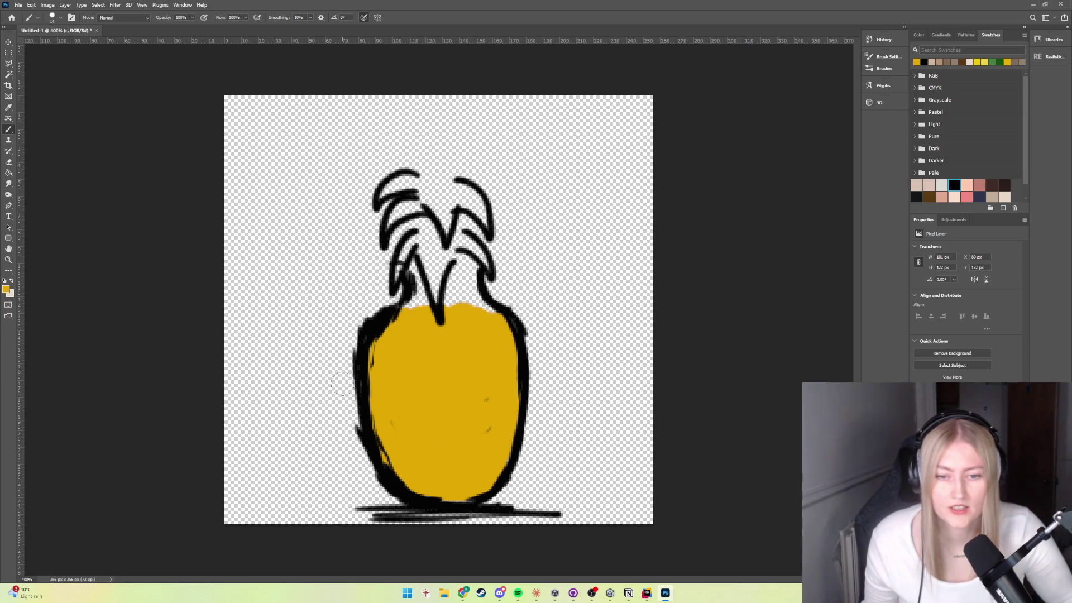
Step: Choose Image > Canvas Size to see the 256 × 256 px canvas settings
click(47, 5)
click(59, 75)
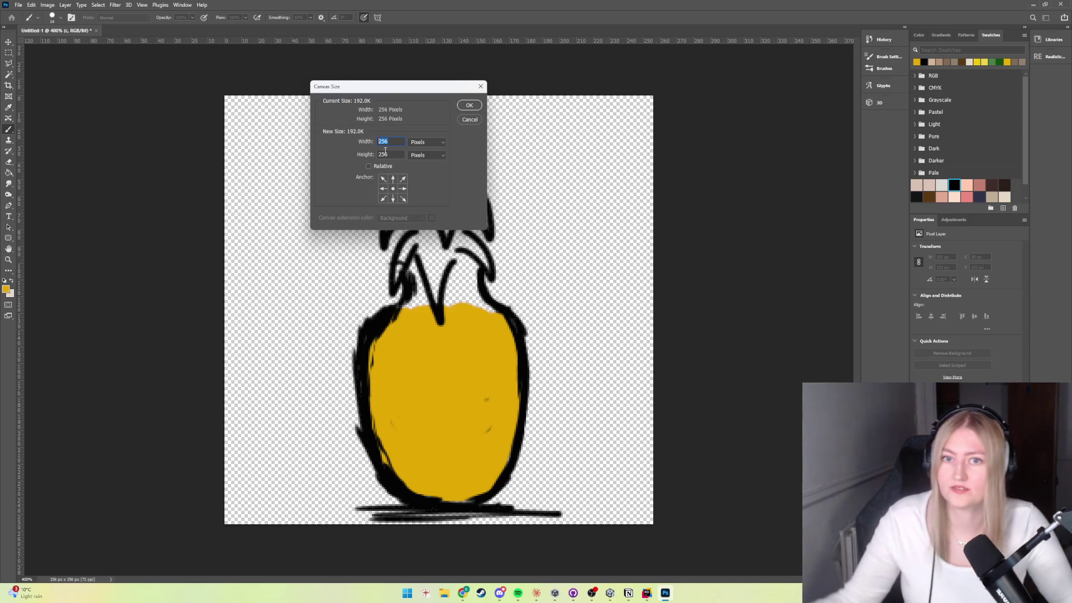
Step: Resize the canvas to 512 × 512 pixels and fit it on screen
text(512)
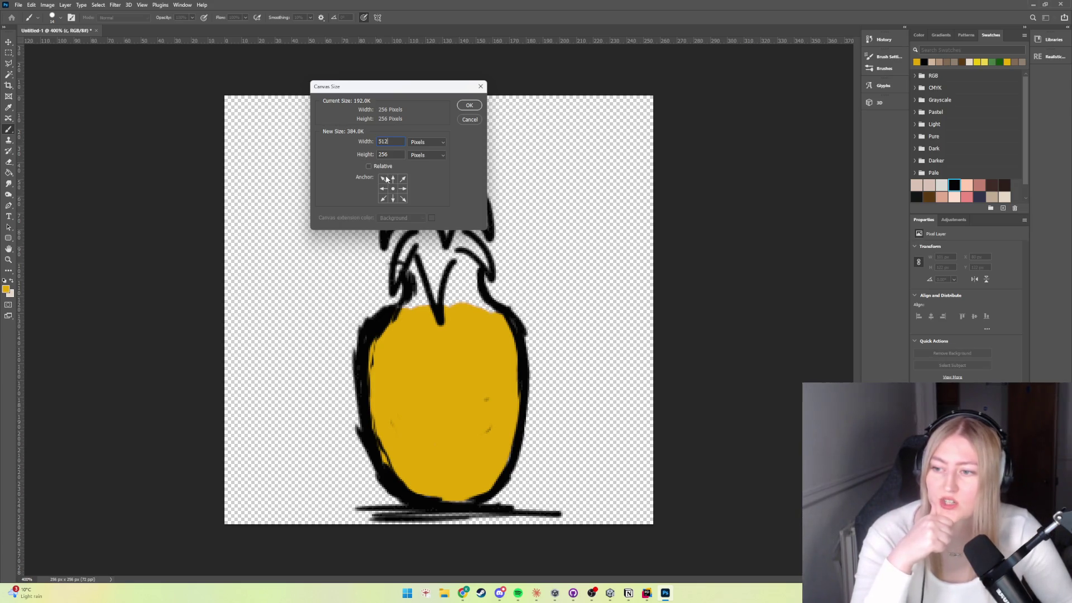
key(Tab)
text(512)
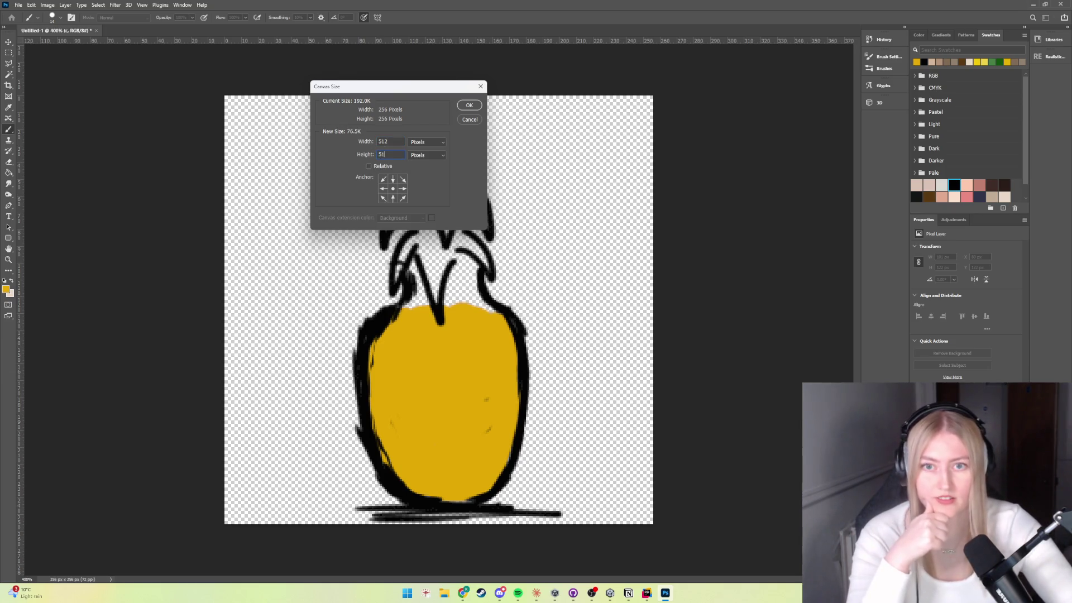
click(469, 105)
key(ctrl+0)
scroll(460, 358, down, 2)
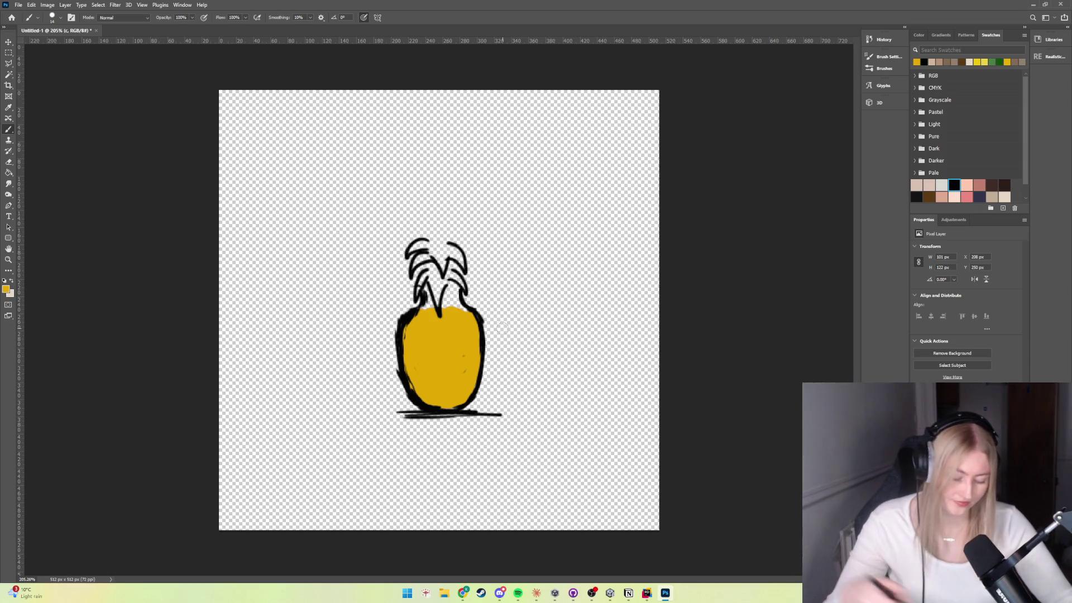
Step: On the outline layer, erase the black outline, leaves and base line around the gold shape
key(alt+bracketright)
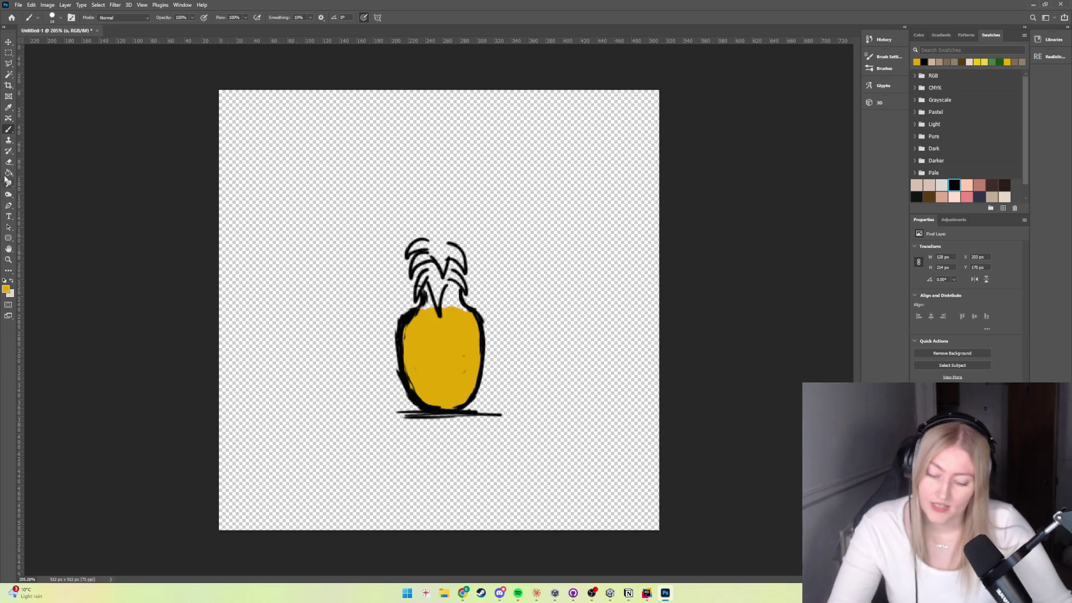
click(11, 160)
mouse_move(402, 337)
mouse_down()
mouse_move(404, 357)
mouse_move(400, 324)
mouse_move(397, 380)
mouse_move(413, 416)
mouse_move(427, 413)
mouse_up()
mouse_move(407, 248)
mouse_down()
mouse_move(421, 304)
mouse_move(410, 233)
mouse_move(407, 323)
mouse_up()
mouse_move(392, 413)
mouse_down()
mouse_move(465, 413)
mouse_move(475, 379)
mouse_move(485, 414)
mouse_move(500, 415)
mouse_up()
mouse_move(481, 332)
mouse_down()
mouse_move(463, 251)
mouse_move(435, 268)
mouse_move(432, 258)
mouse_up()
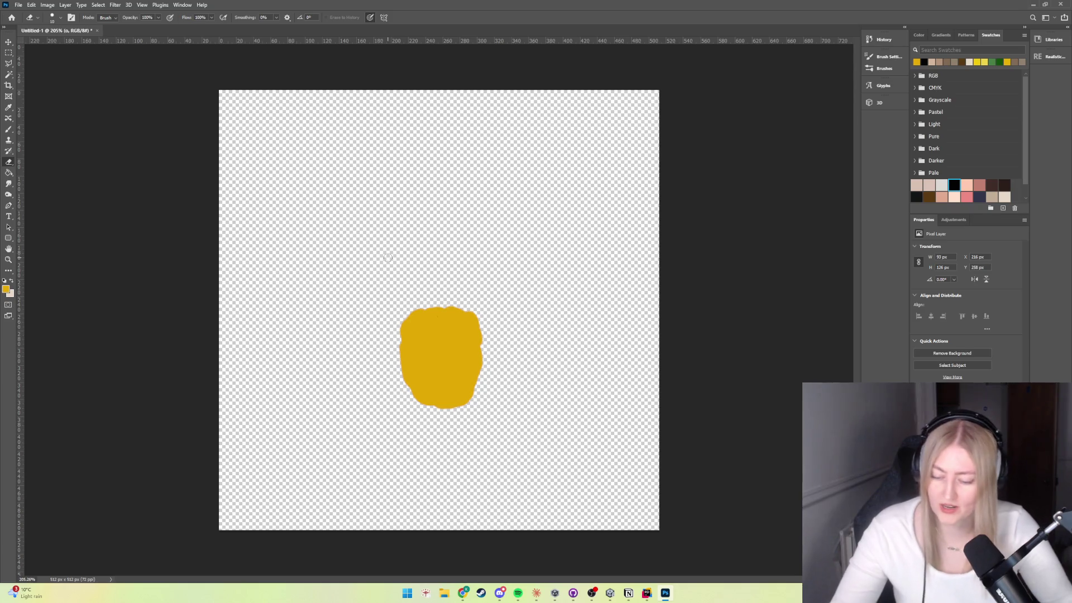
click(9, 130)
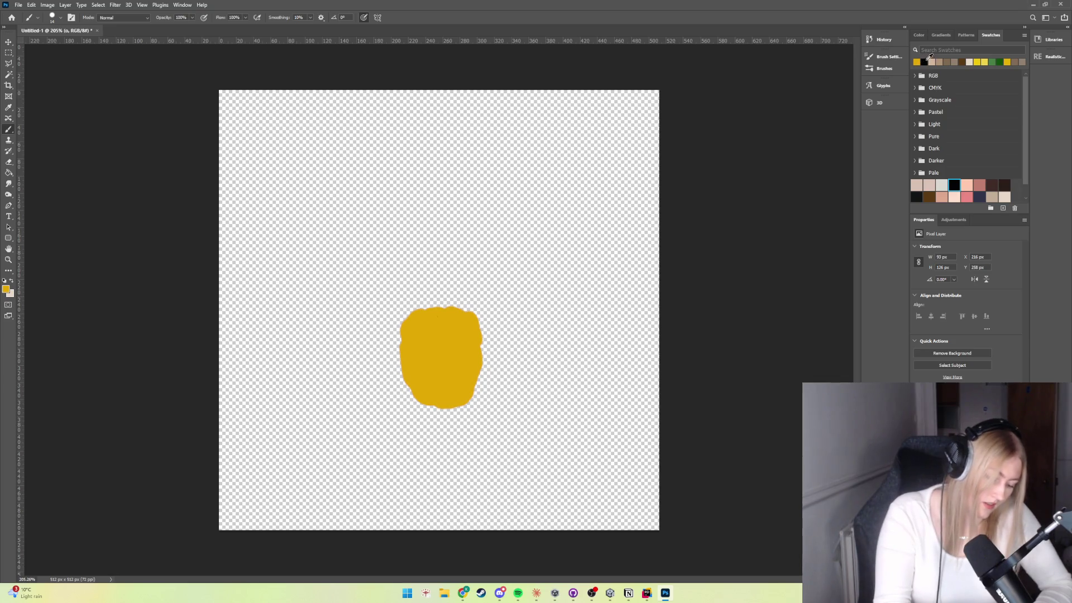
Step: Set black as the colour, shrink the brush to 10, and draw an ellipse over the blob
click(923, 61)
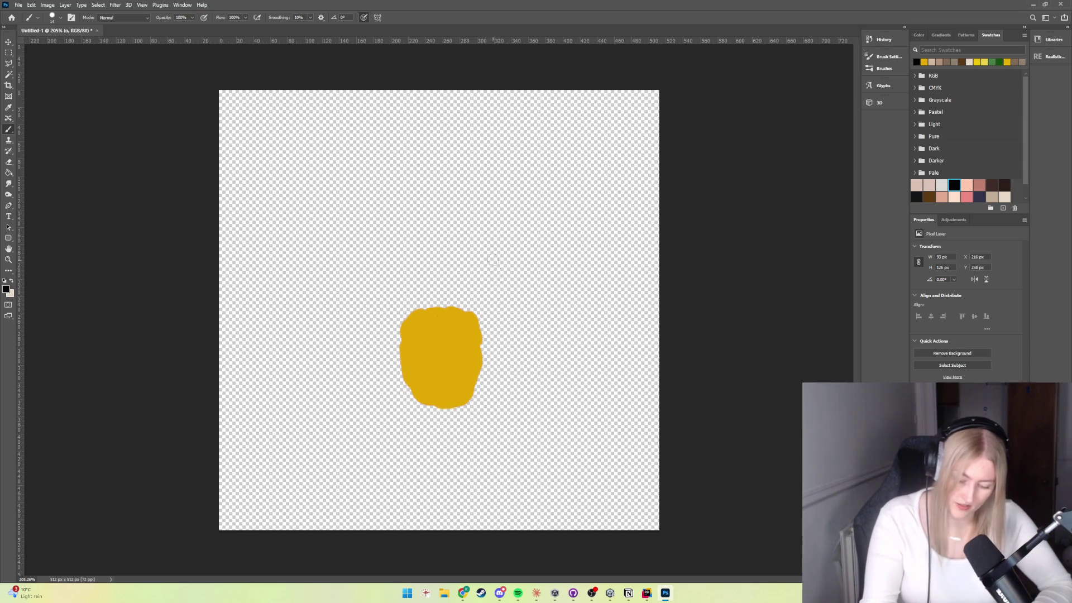
key(bracketleft)
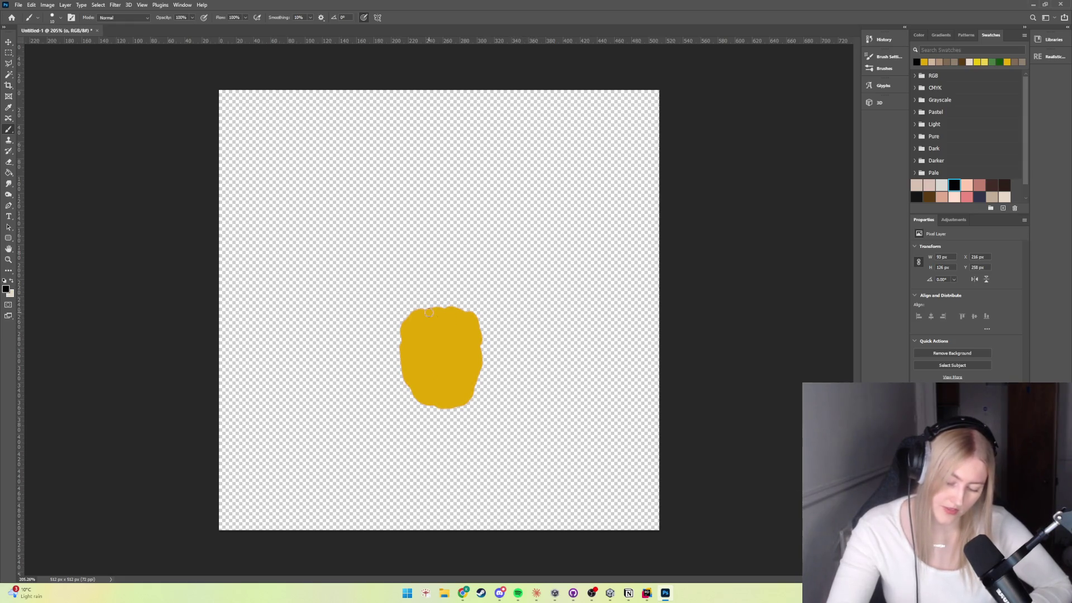
click(7, 239)
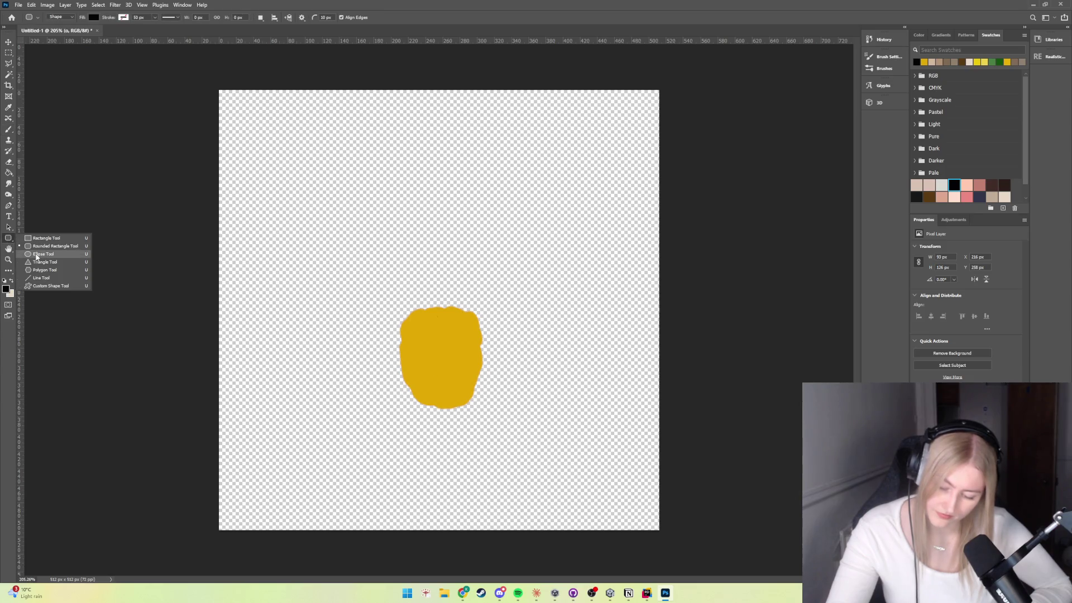
click(43, 254)
mouse_move(365, 185)
mouse_down()
mouse_move(483, 416)
mouse_move(457, 443)
mouse_move(501, 392)
mouse_up()
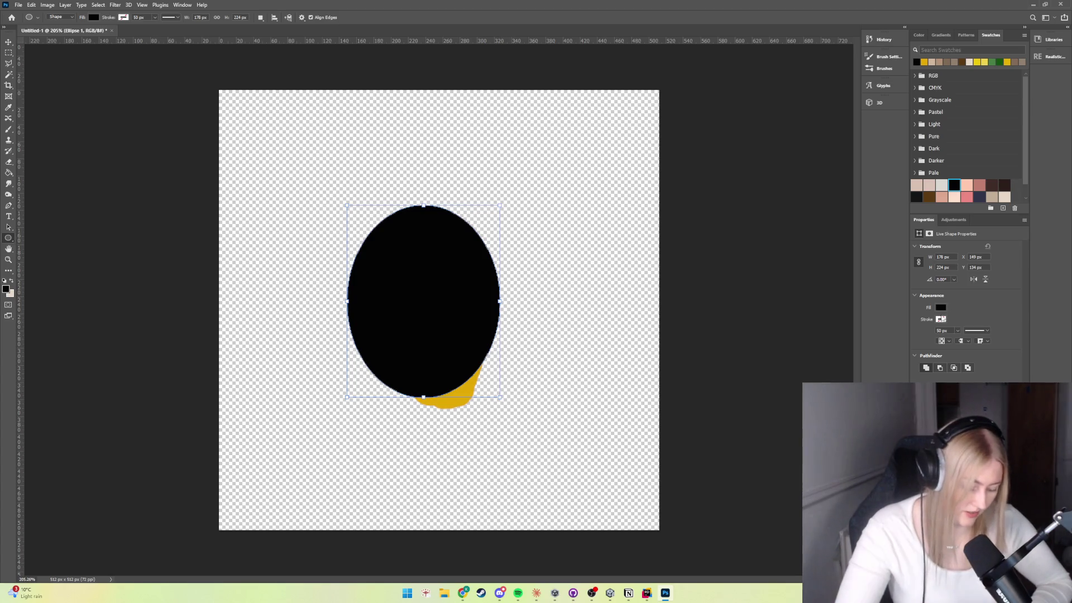
Step: Give the ellipse a black stroke and no fill so it is hollow
click(941, 318)
click(920, 363)
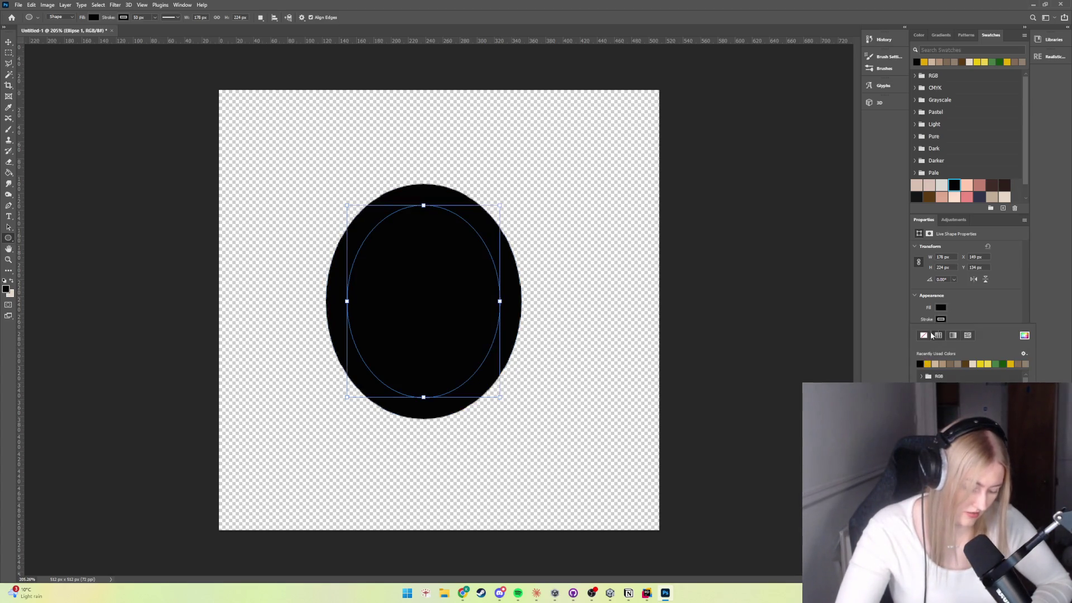
click(942, 305)
click(941, 306)
click(923, 324)
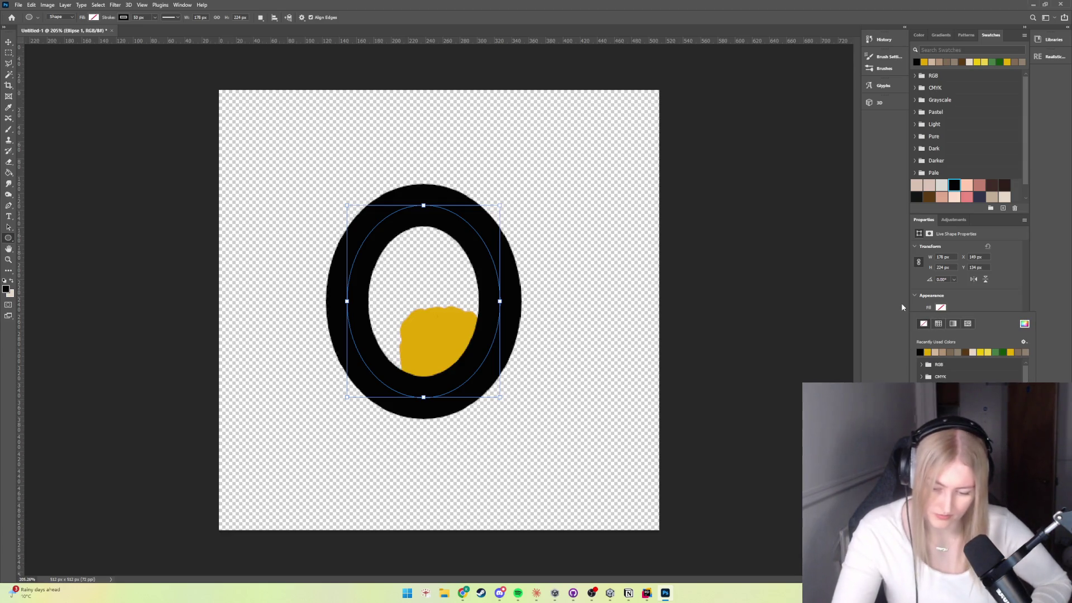
Step: Set the ellipse stroke width to 10 px, then drag the oval lower with Free Transform
drag(111, 17, 106, 18)
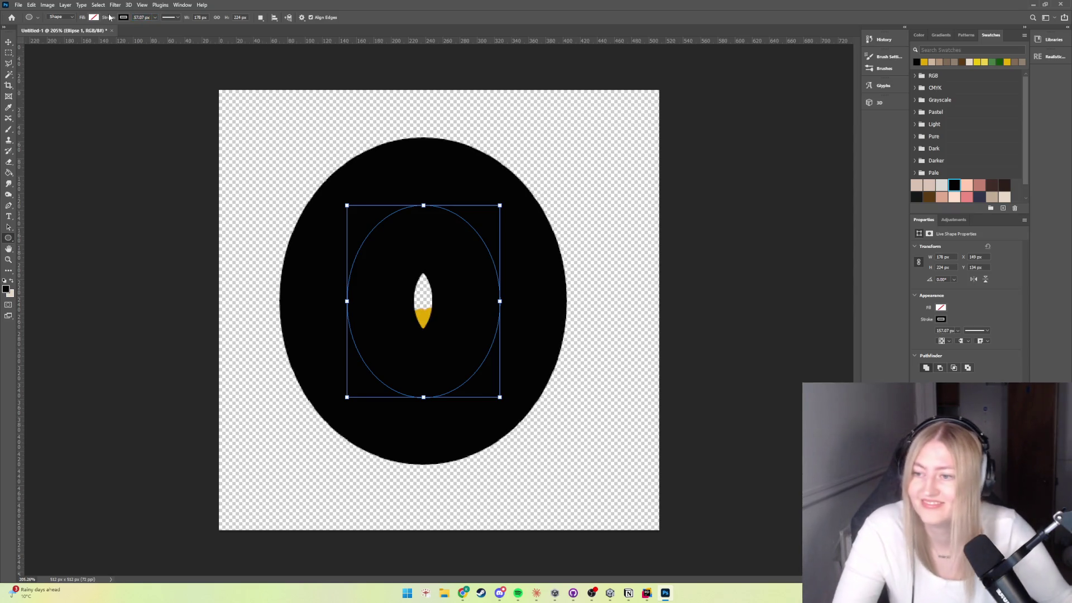
drag(109, 17, 115, 17)
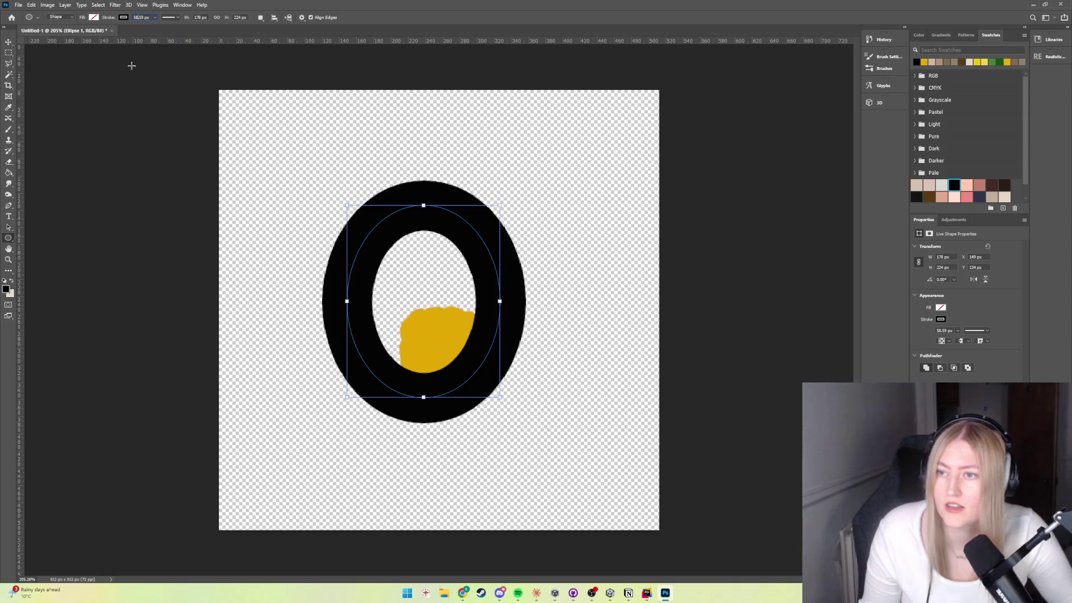
double_click(135, 16)
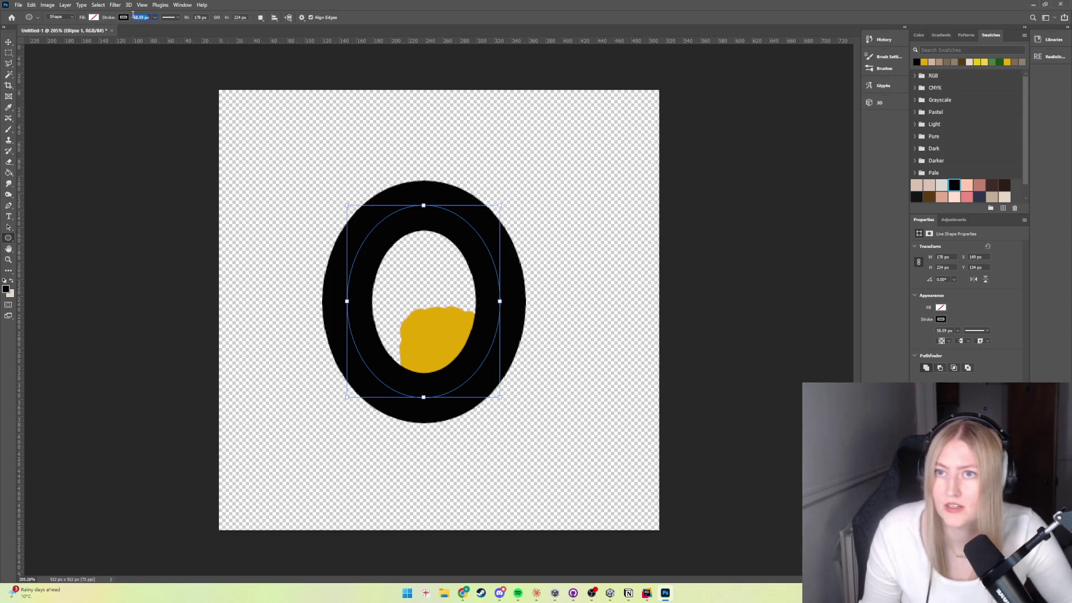
text(10)
key(Return)
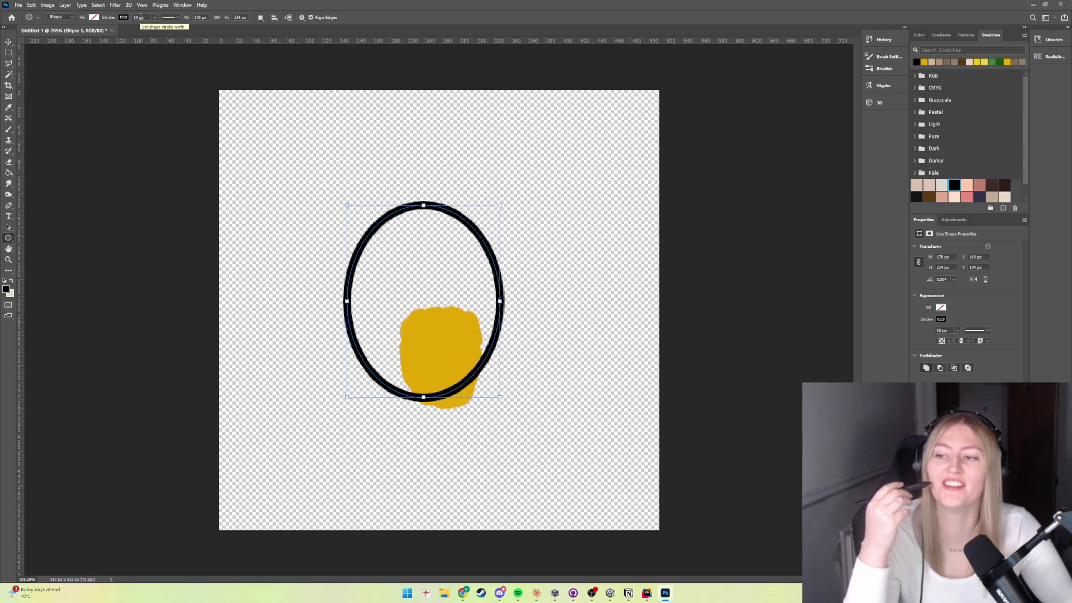
key(ctrl+t)
drag(424, 301, 424, 377)
Step: Scale the oval to about 123%, commit the transform, and hide the yellow blob with Ctrl+Z
mouse_move(347, 377)
mouse_down()
mouse_move(337, 405)
mouse_move(391, 416)
mouse_up()
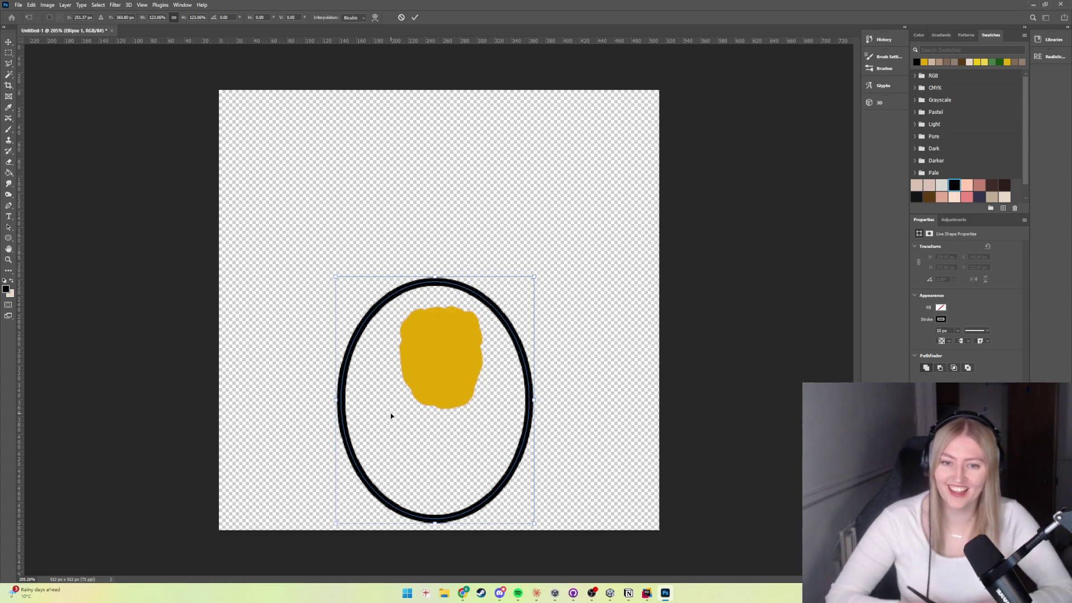
key(Return)
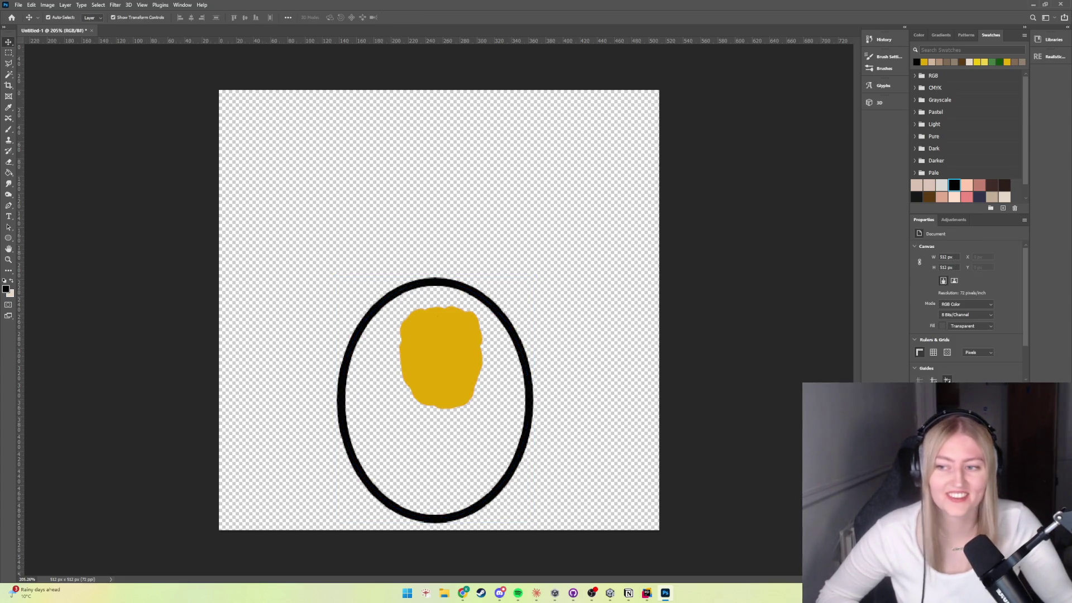
key(ctrl+z)
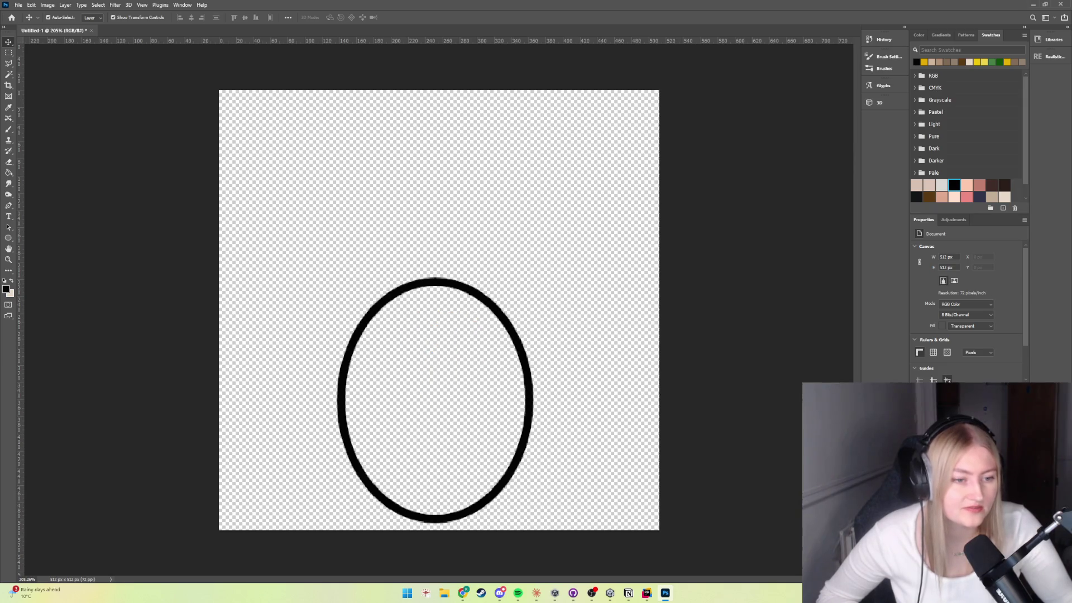
Step: Merge Visible layers, make layer c active, and restore the yellow blob with Ctrl+Z
right_click(951, 383)
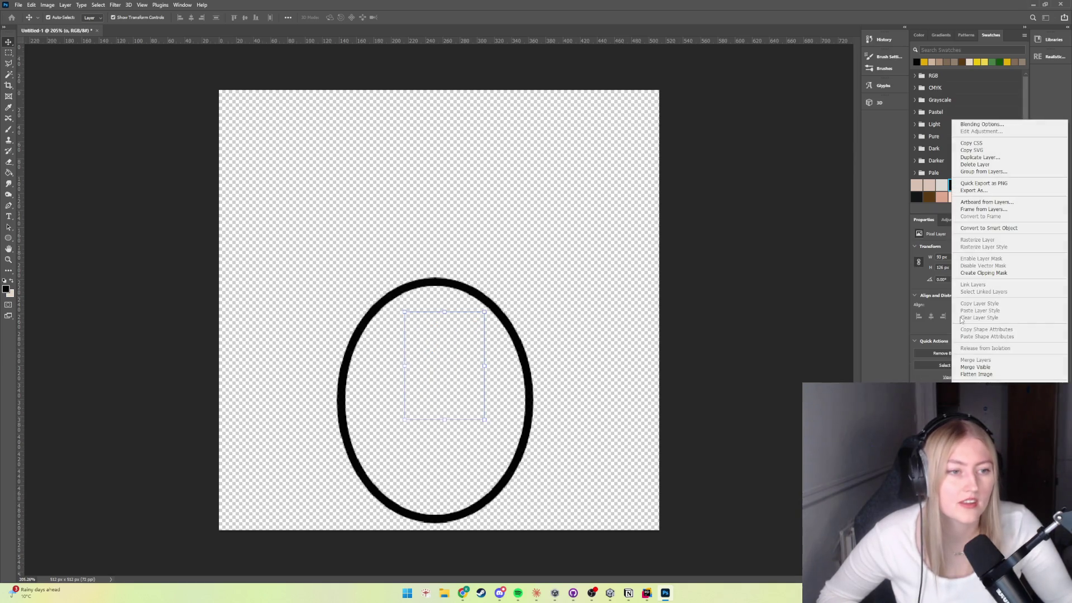
click(982, 367)
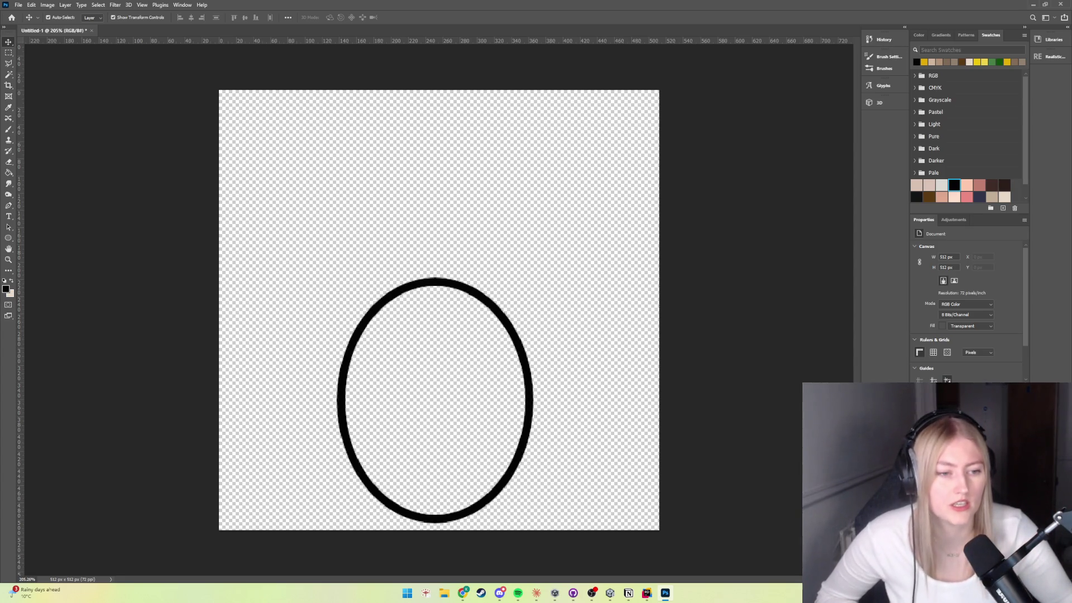
key(alt+period)
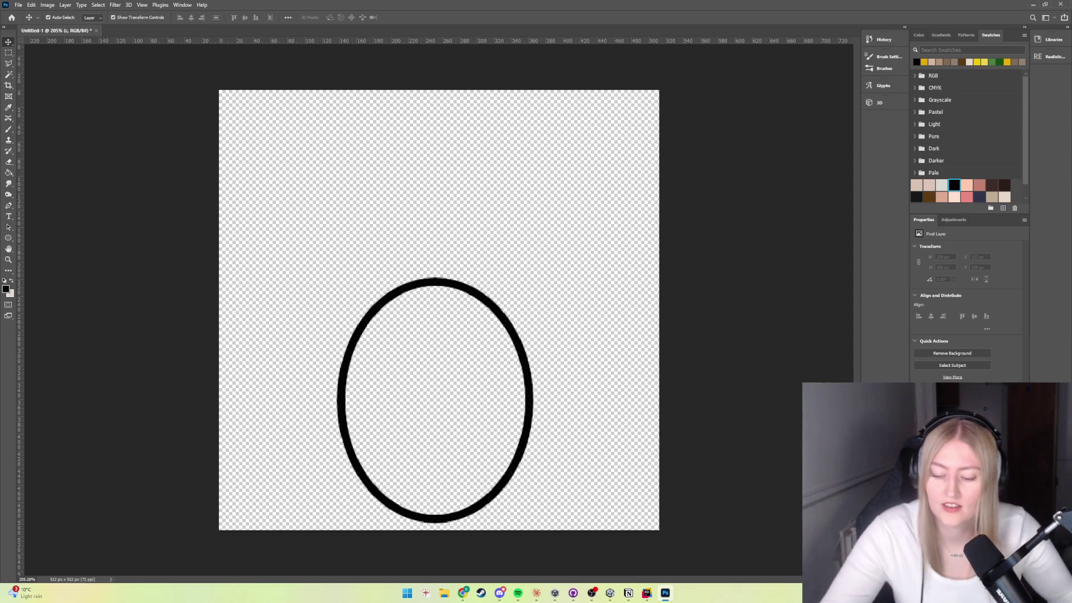
key(ctrl+z)
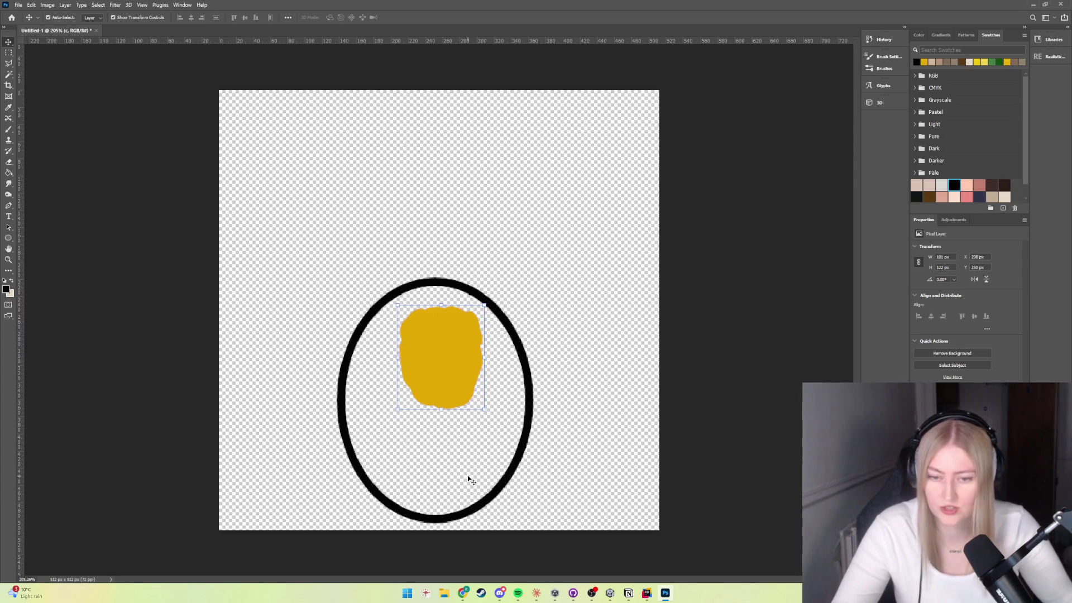
click(9, 129)
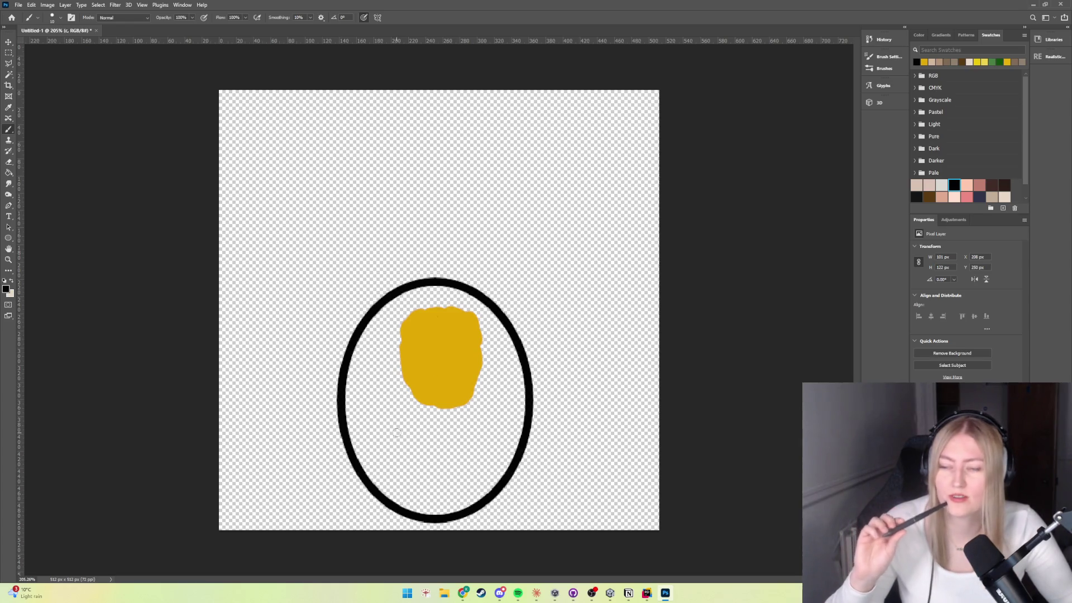
Step: Pick a light tan-orange painting colour in the Color panel's colour field
click(943, 35)
click(964, 35)
click(918, 36)
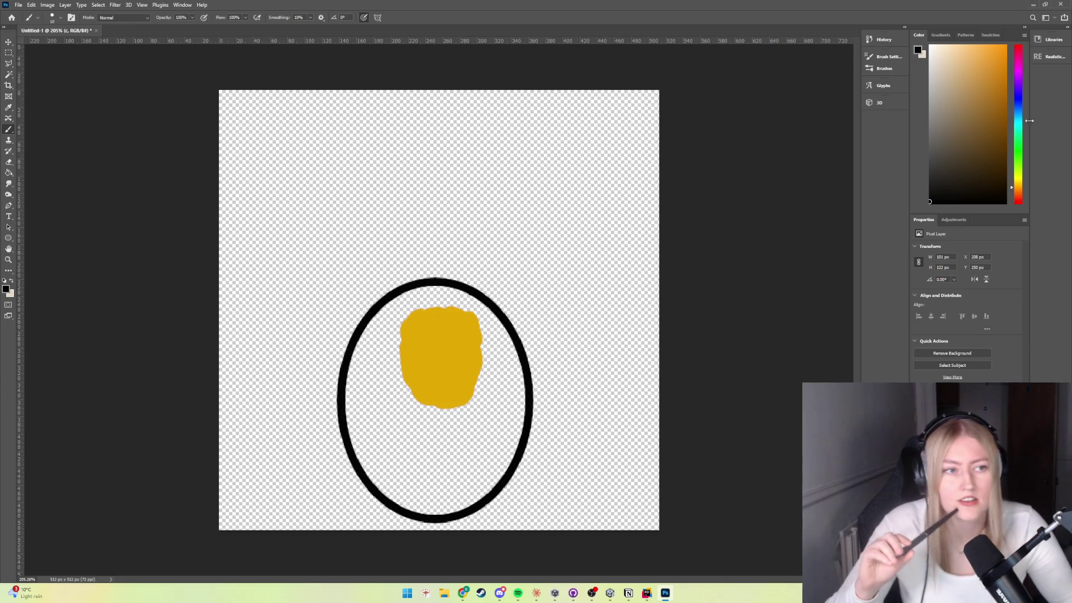
click(987, 123)
drag(987, 123, 986, 99)
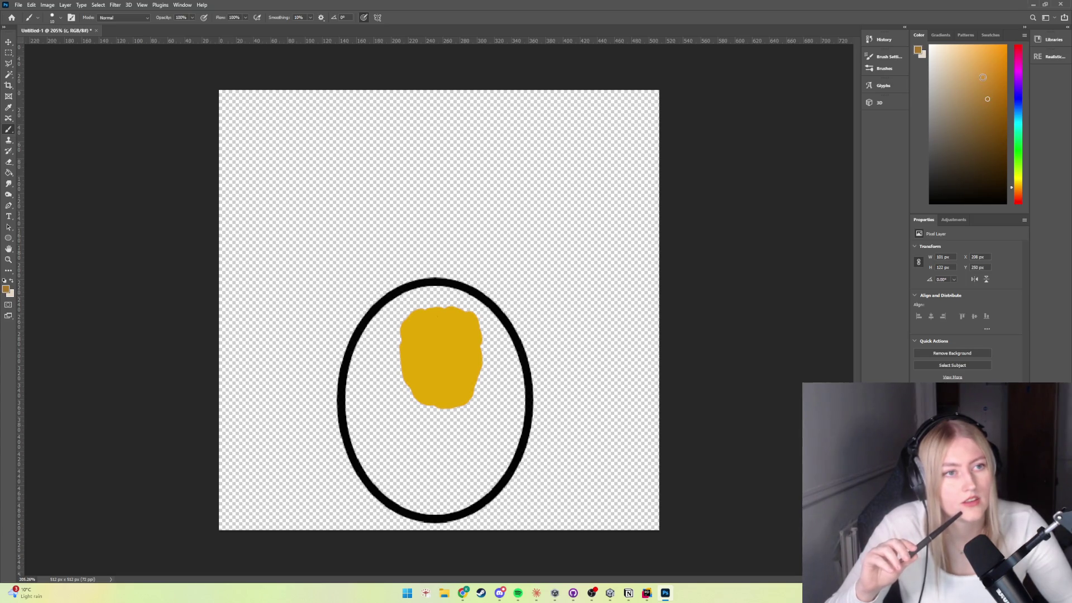
click(980, 81)
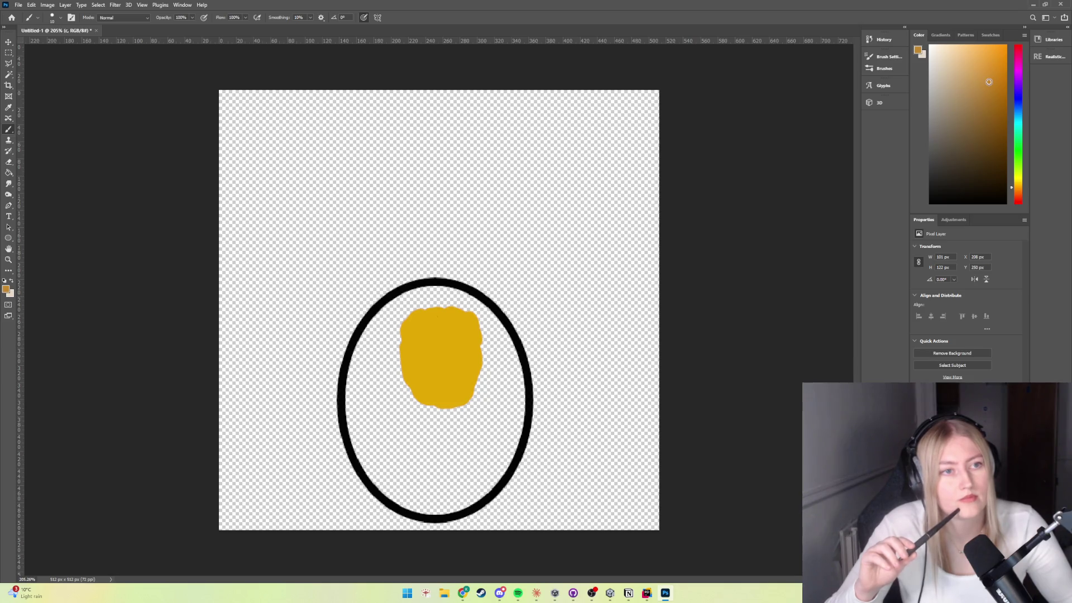
Step: Scribble tan-brown shading over the blob's lower half, then choose a dark green paint colour
mouse_move(423, 373)
mouse_down()
mouse_move(406, 404)
mouse_move(400, 380)
mouse_up()
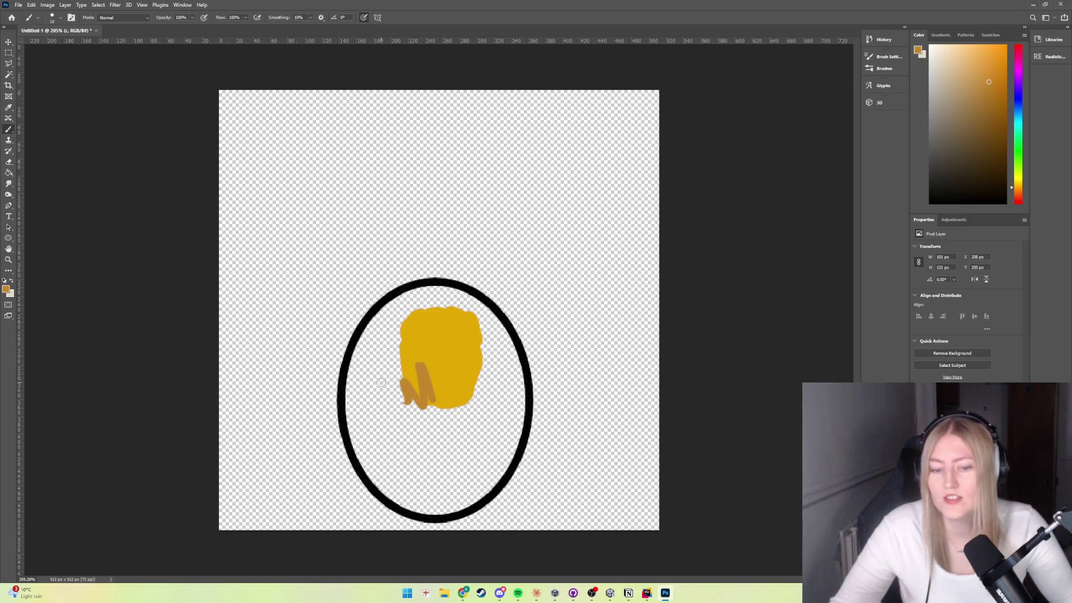
drag(427, 388, 396, 372)
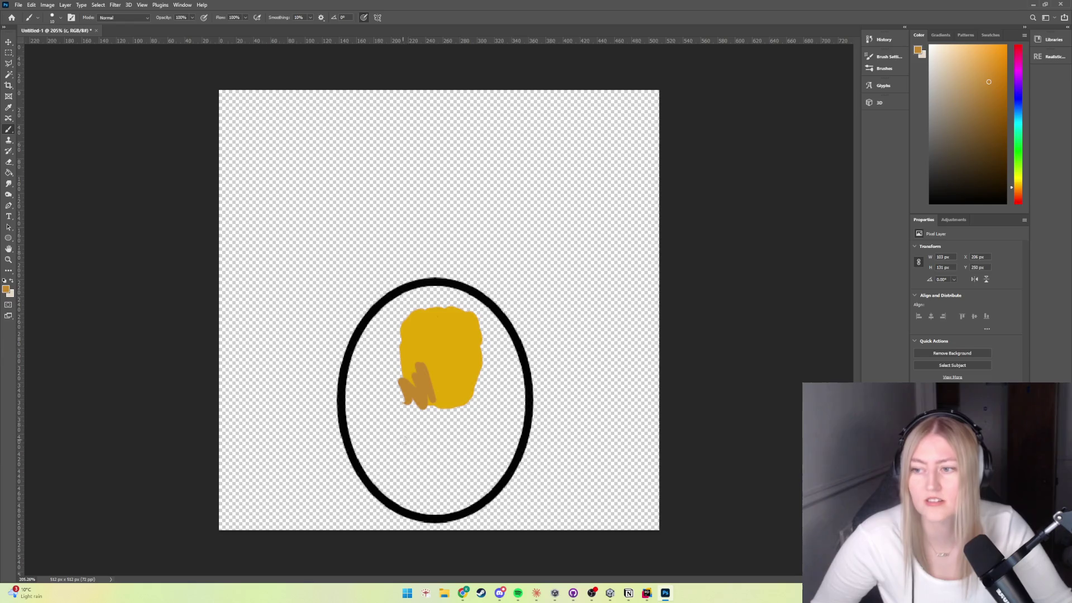
click(441, 416)
mouse_move(499, 383)
mouse_down()
mouse_move(404, 402)
mouse_move(377, 384)
mouse_up()
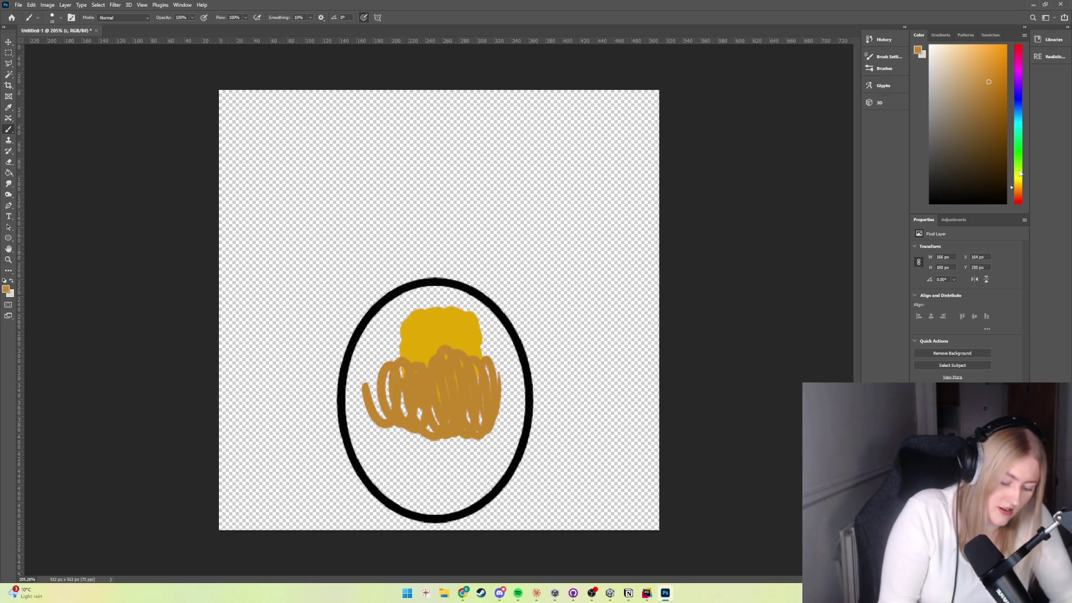
click(1018, 172)
click(986, 144)
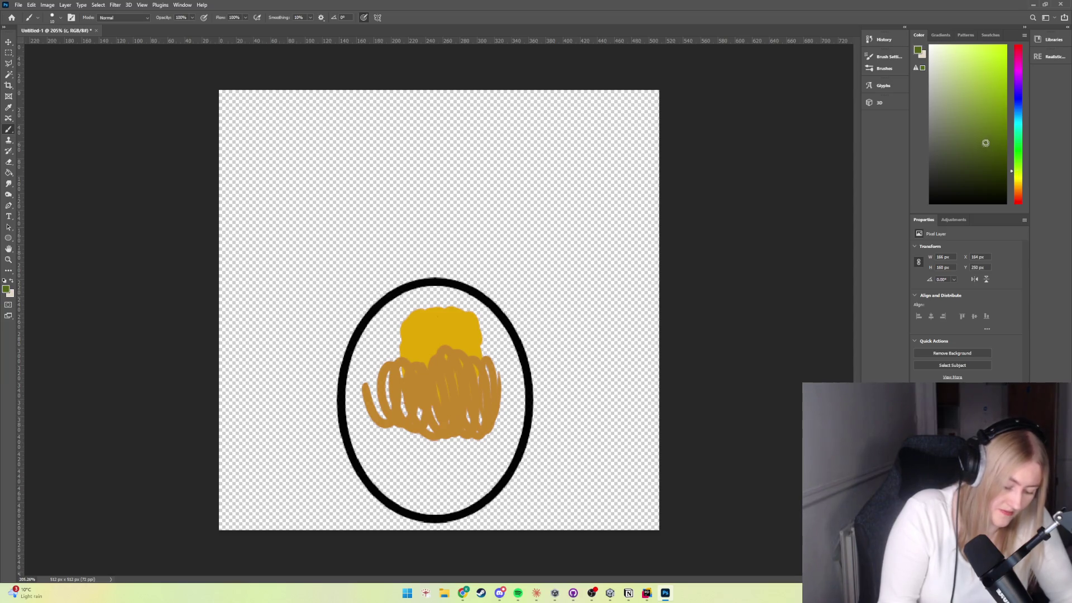
Step: Paint a dark green leafy stroke left of the brown scribble, then choose the orange-tan recent swatch
mouse_move(385, 357)
mouse_down()
mouse_move(391, 386)
mouse_move(349, 387)
mouse_up()
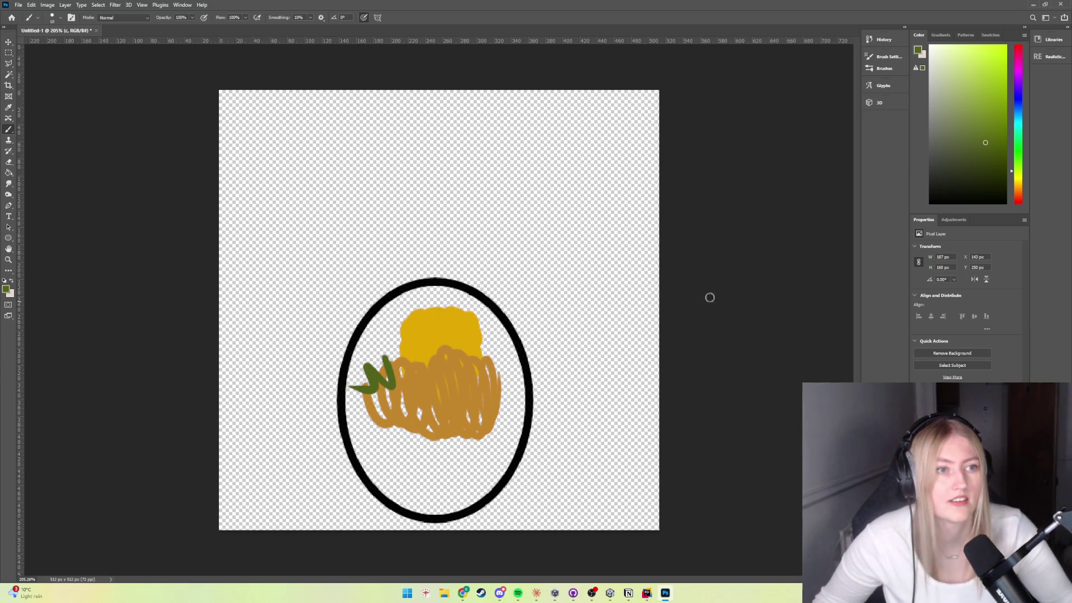
click(940, 34)
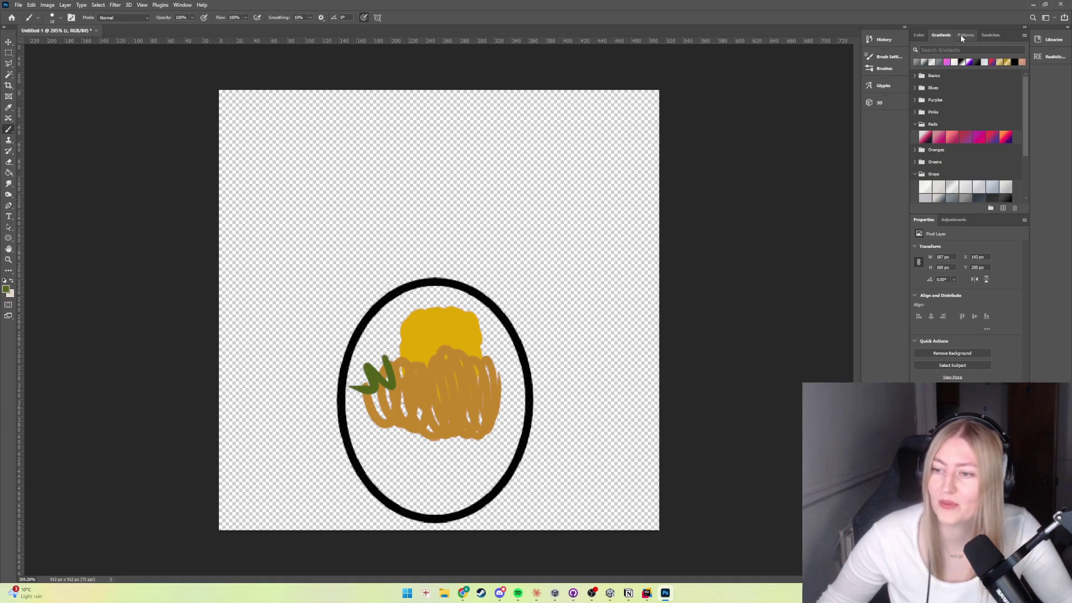
click(960, 35)
click(990, 34)
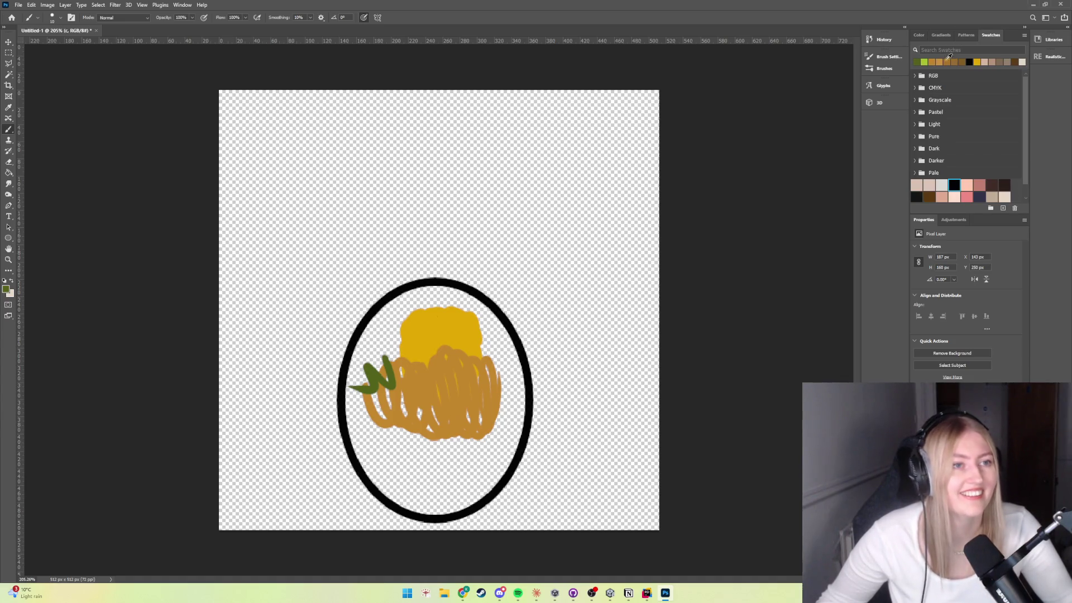
click(932, 61)
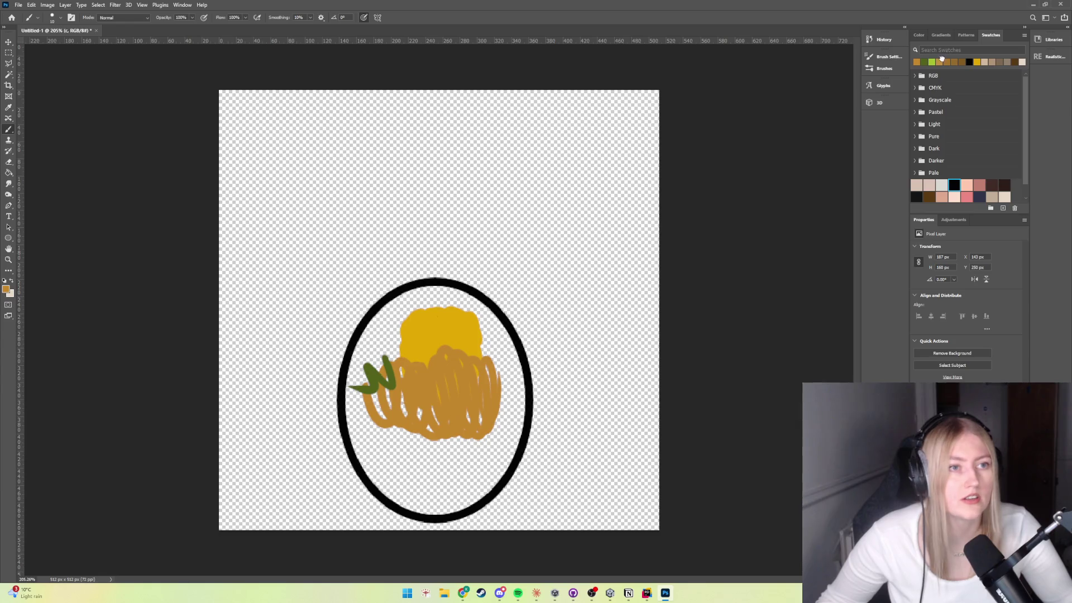
Step: Brush tan streaks across the blob's lower-left and lower-right, extending along the lower-right edge
drag(441, 419, 406, 418)
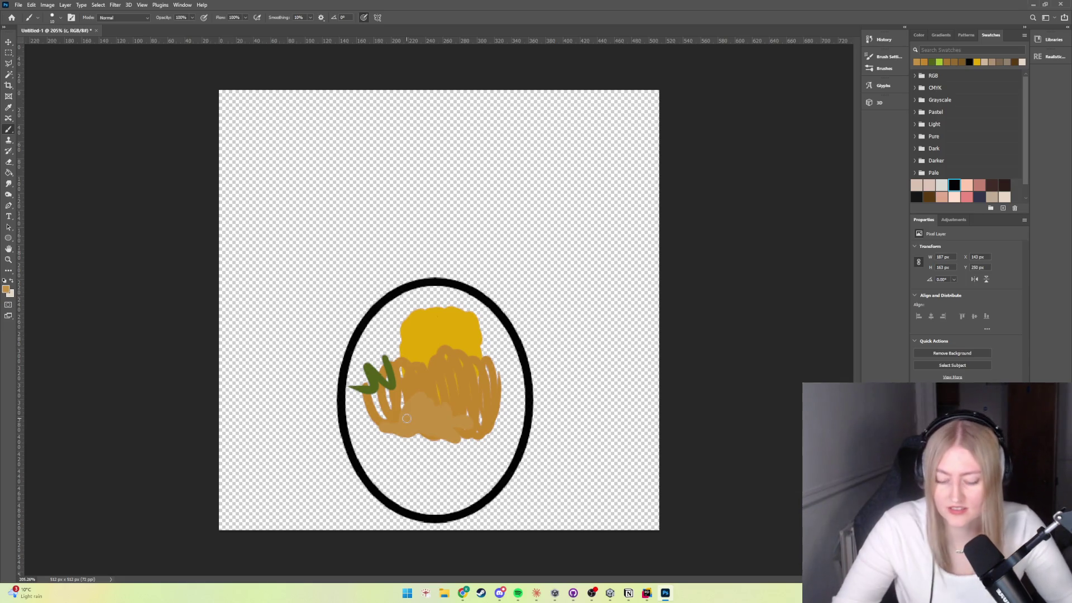
mouse_move(463, 436)
mouse_down()
mouse_move(485, 438)
mouse_move(458, 443)
mouse_move(394, 415)
mouse_move(383, 431)
mouse_up()
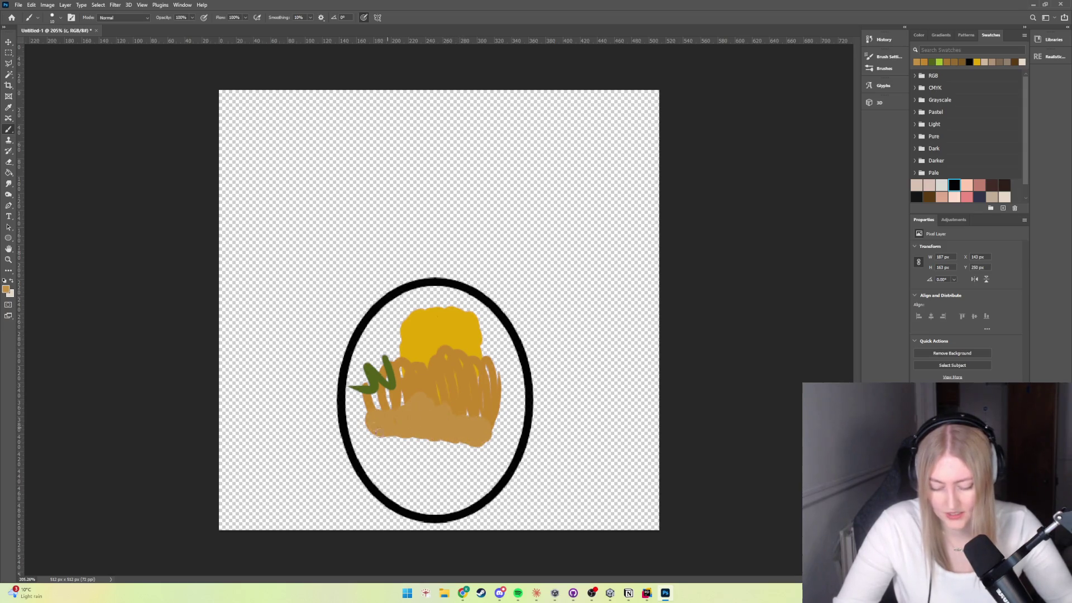
mouse_move(458, 437)
mouse_down()
mouse_move(482, 446)
mouse_move(463, 447)
mouse_up()
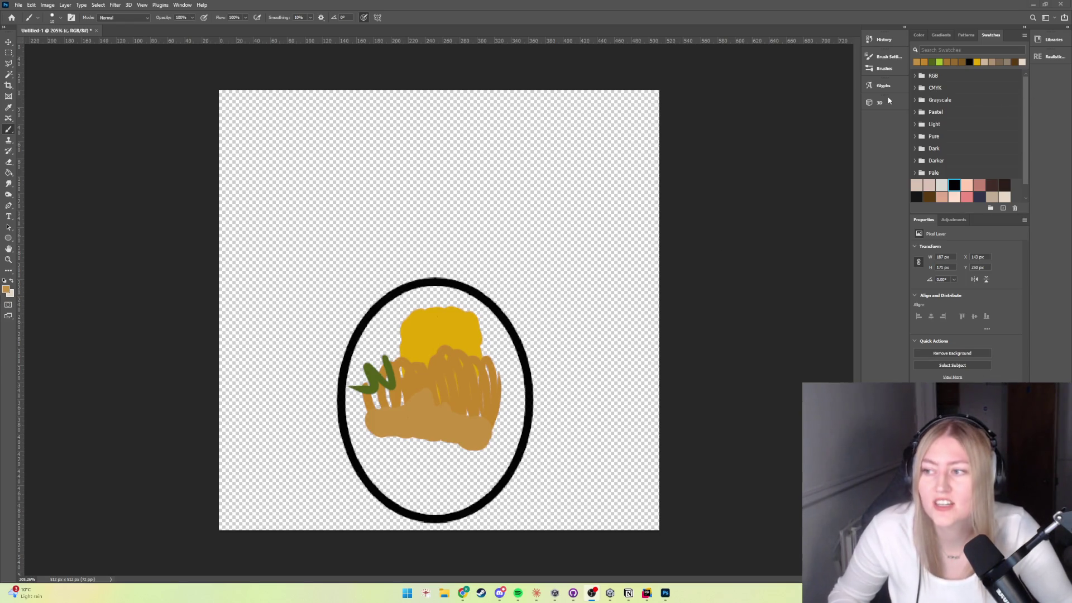
Step: Pick darker orange shades in the Color panel and paint a scribble and zigzag over the blob's lower part
click(940, 35)
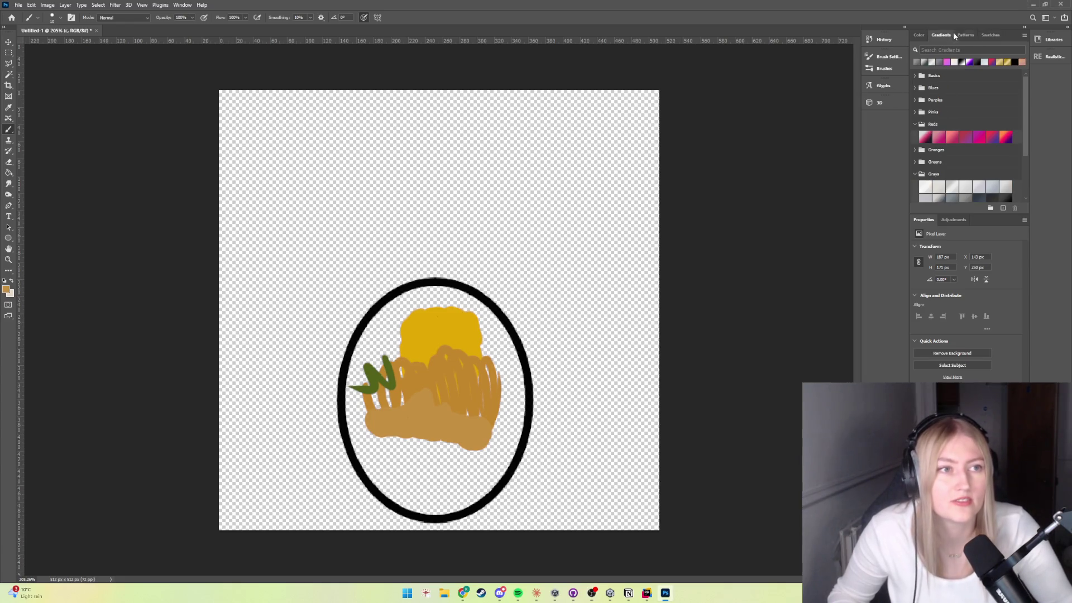
click(965, 35)
click(919, 35)
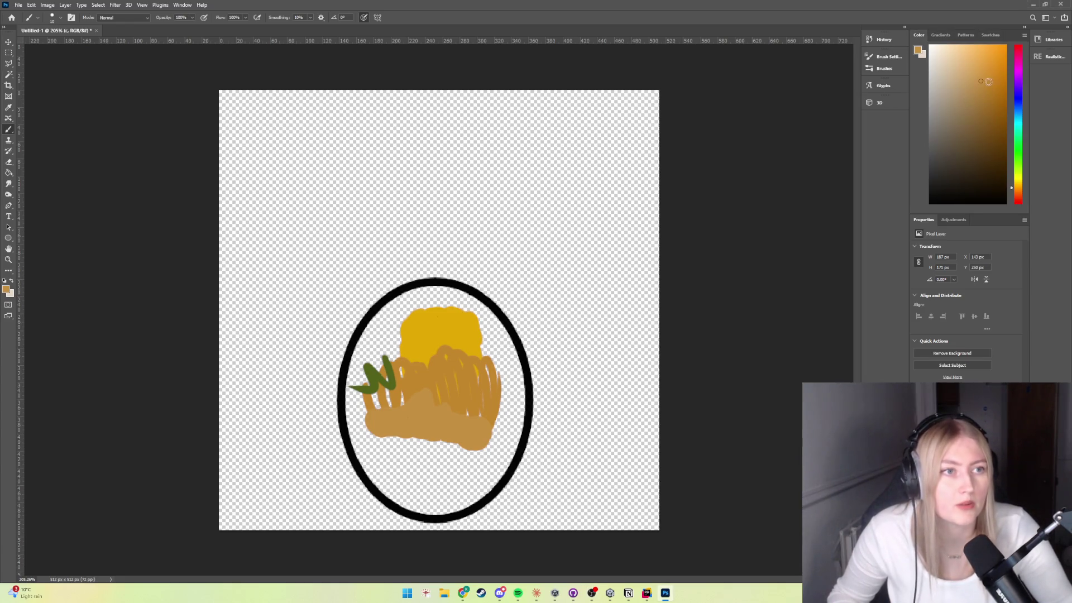
click(997, 83)
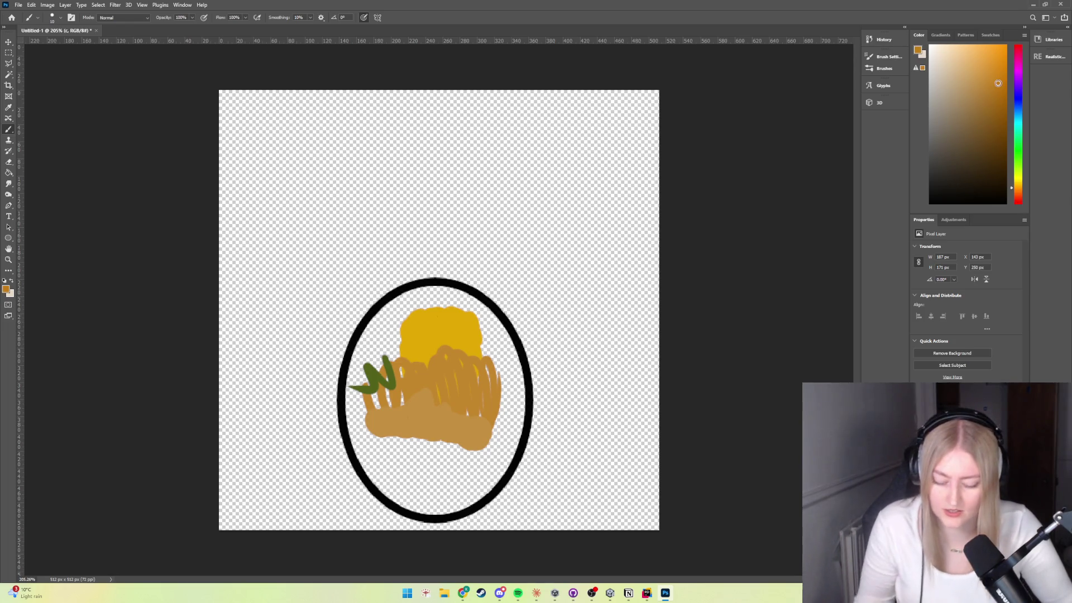
mouse_move(462, 398)
mouse_down()
mouse_move(419, 426)
mouse_move(449, 418)
mouse_move(453, 404)
mouse_up()
click(1002, 72)
mouse_move(455, 400)
mouse_down()
mouse_move(393, 424)
mouse_move(367, 419)
mouse_up()
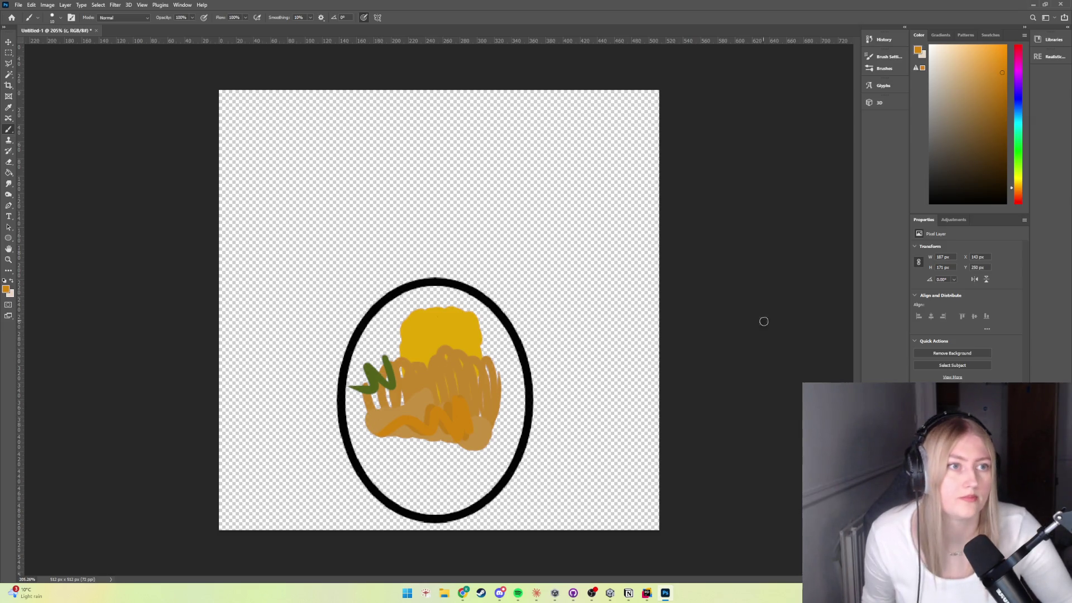
Step: Shift the paint colour lighter and toward a more saturated yellow-orange
click(998, 66)
drag(999, 66, 999, 62)
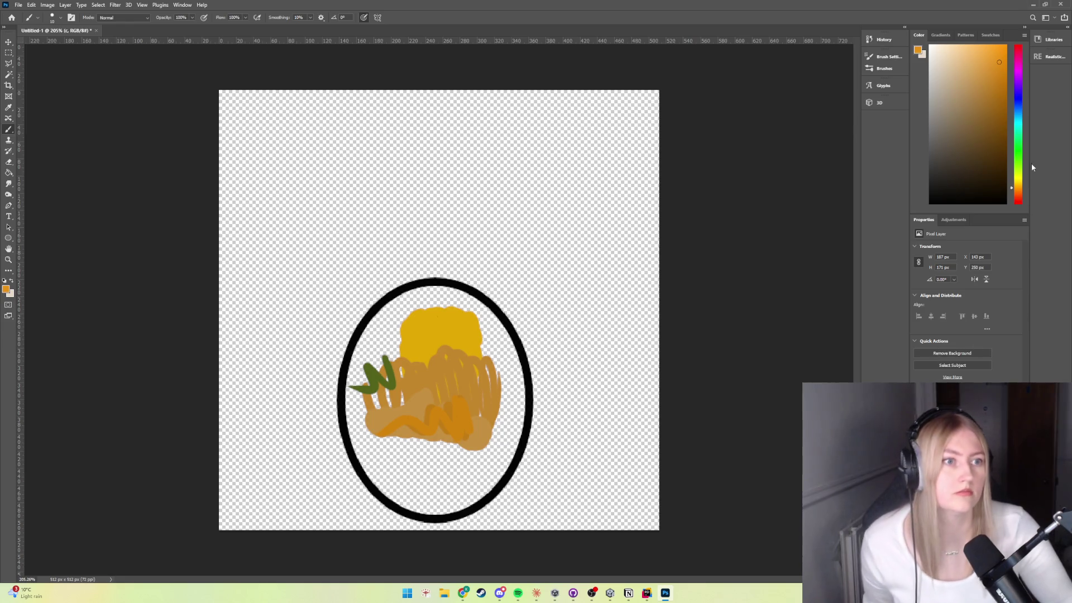
drag(1020, 188, 1021, 185)
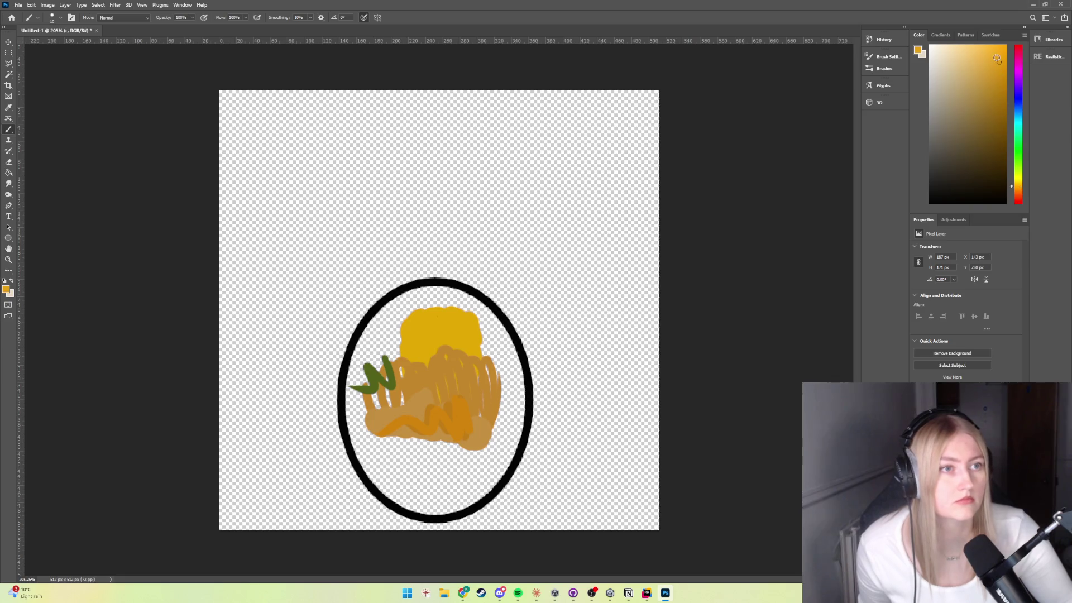
click(1001, 54)
Step: Paint yellow-orange zigzags and lower-right loops over the blob, then scribble a slightly different orange across it
mouse_move(463, 385)
mouse_down()
mouse_move(452, 430)
mouse_move(394, 426)
mouse_up()
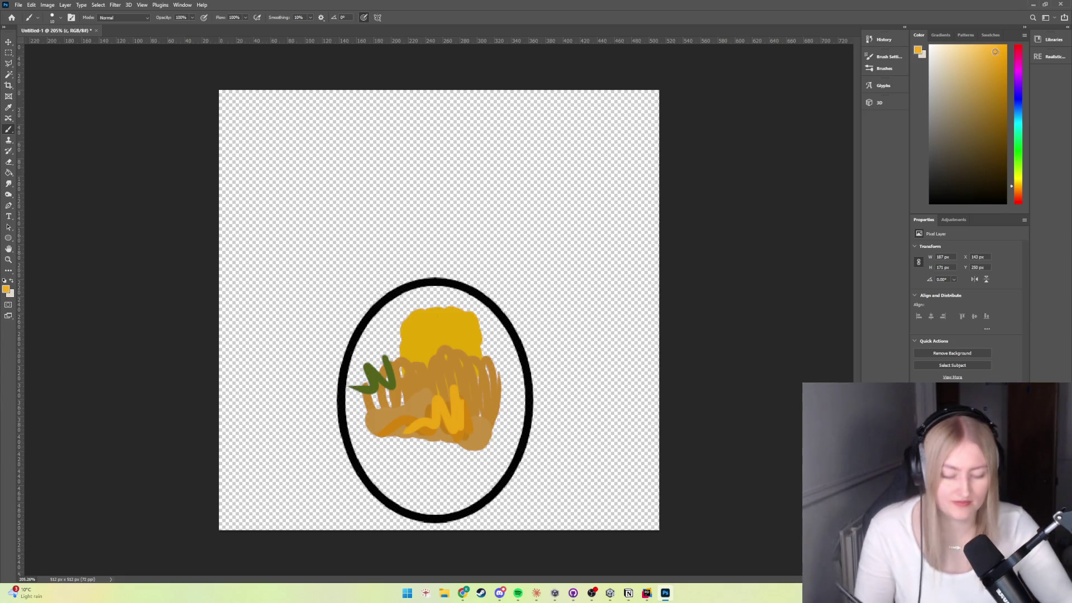
drag(480, 374, 377, 410)
mouse_move(481, 412)
mouse_down()
mouse_move(491, 452)
mouse_move(466, 472)
mouse_move(420, 469)
mouse_up()
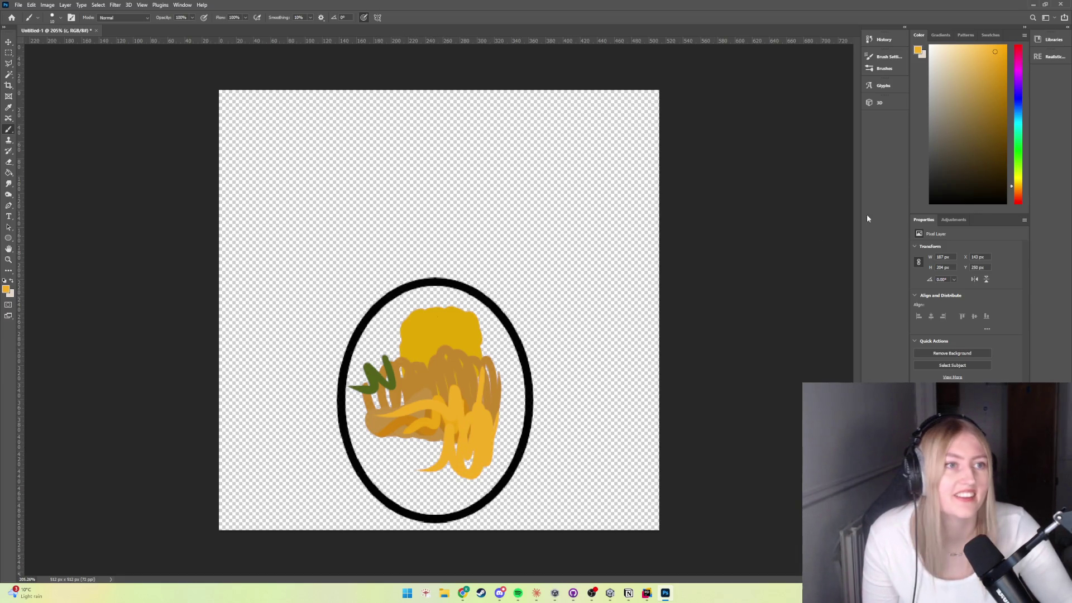
click(996, 59)
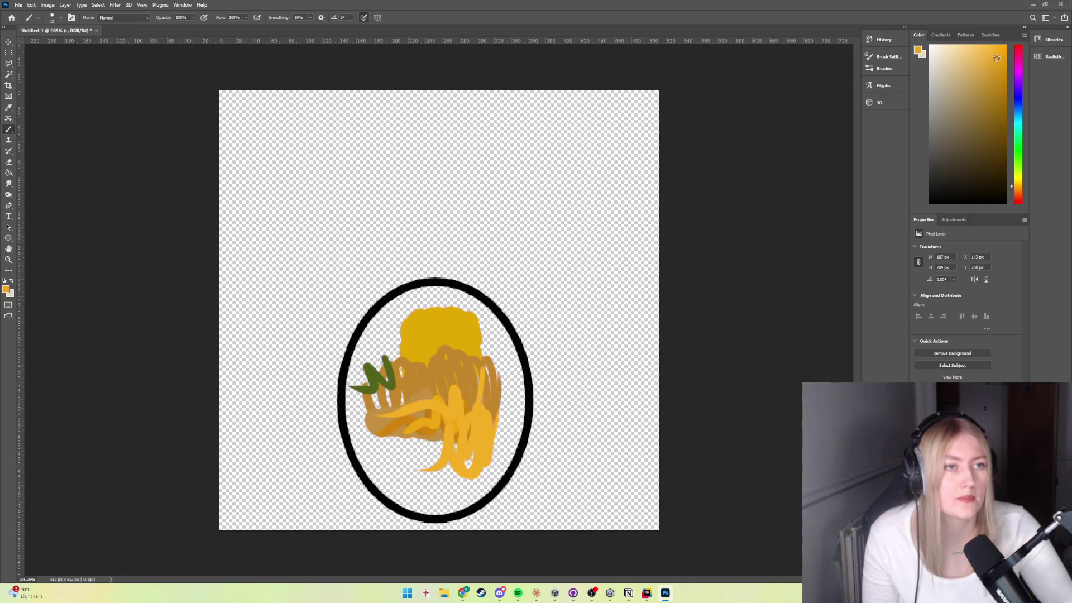
drag(464, 446, 391, 454)
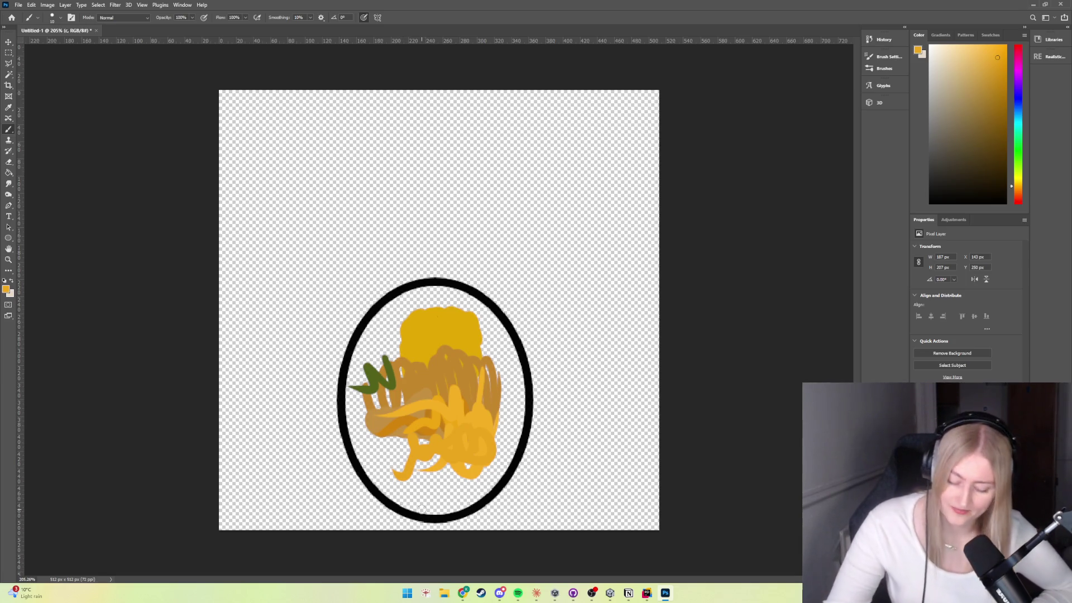
Step: Paint large orange strokes from the oval's bottom up to its top edge, covering the brown strokes and leaves
mouse_move(441, 513)
mouse_down()
mouse_move(430, 500)
mouse_move(441, 511)
mouse_move(428, 516)
mouse_move(432, 502)
mouse_up()
mouse_move(505, 443)
mouse_down()
mouse_move(509, 457)
mouse_move(449, 505)
mouse_move(464, 463)
mouse_move(466, 508)
mouse_move(450, 512)
mouse_move(413, 491)
mouse_move(422, 504)
mouse_move(393, 472)
mouse_move(393, 497)
mouse_up()
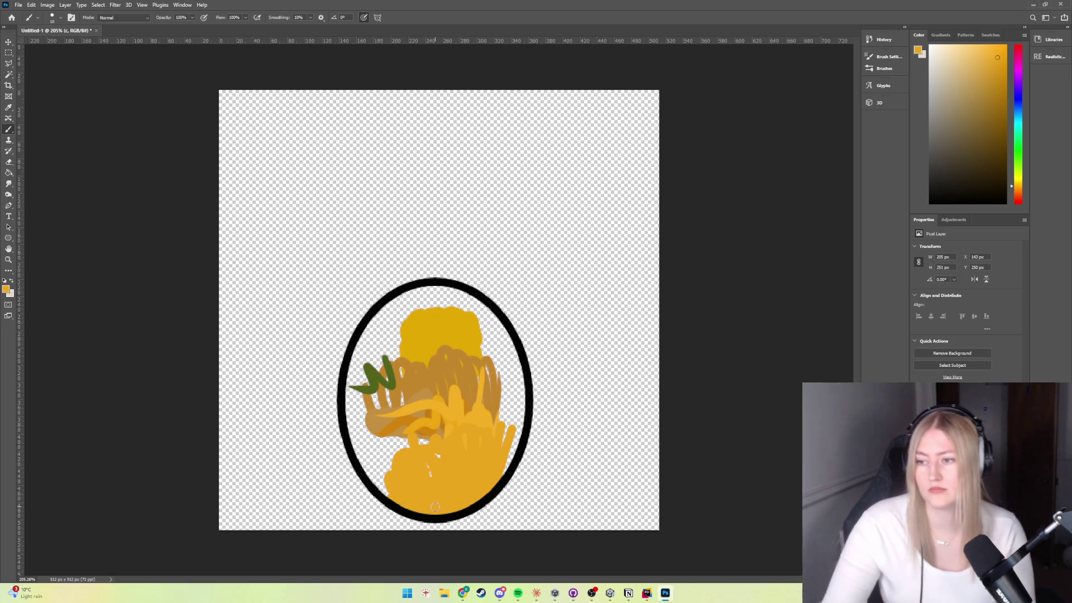
mouse_move(385, 490)
mouse_down()
mouse_move(405, 501)
mouse_move(371, 466)
mouse_move(368, 477)
mouse_move(380, 455)
mouse_move(395, 467)
mouse_move(397, 438)
mouse_move(427, 435)
mouse_move(469, 401)
mouse_move(511, 438)
mouse_move(503, 474)
mouse_move(516, 382)
mouse_move(522, 413)
mouse_move(509, 391)
mouse_move(483, 386)
mouse_up()
mouse_move(496, 436)
mouse_down()
mouse_move(472, 385)
mouse_move(459, 402)
mouse_move(452, 368)
mouse_move(434, 353)
mouse_move(419, 404)
mouse_move(376, 442)
mouse_move(363, 438)
mouse_move(358, 464)
mouse_move(355, 429)
mouse_up()
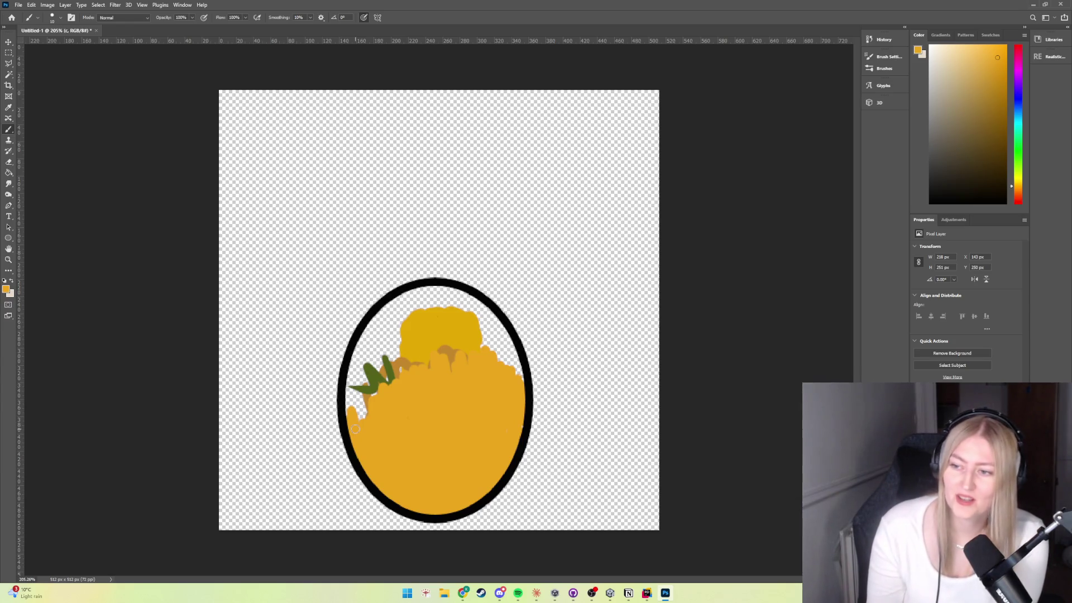
mouse_move(505, 363)
mouse_down()
mouse_move(497, 354)
mouse_move(521, 380)
mouse_move(475, 307)
mouse_move(483, 343)
mouse_move(456, 364)
mouse_move(400, 357)
mouse_move(357, 397)
mouse_move(351, 360)
mouse_move(382, 352)
mouse_move(366, 337)
mouse_move(359, 356)
mouse_up()
mouse_move(480, 304)
mouse_down()
mouse_move(441, 291)
mouse_move(429, 301)
mouse_move(450, 306)
mouse_move(412, 308)
mouse_move(385, 337)
mouse_move(368, 326)
mouse_move(377, 333)
mouse_move(429, 293)
mouse_up()
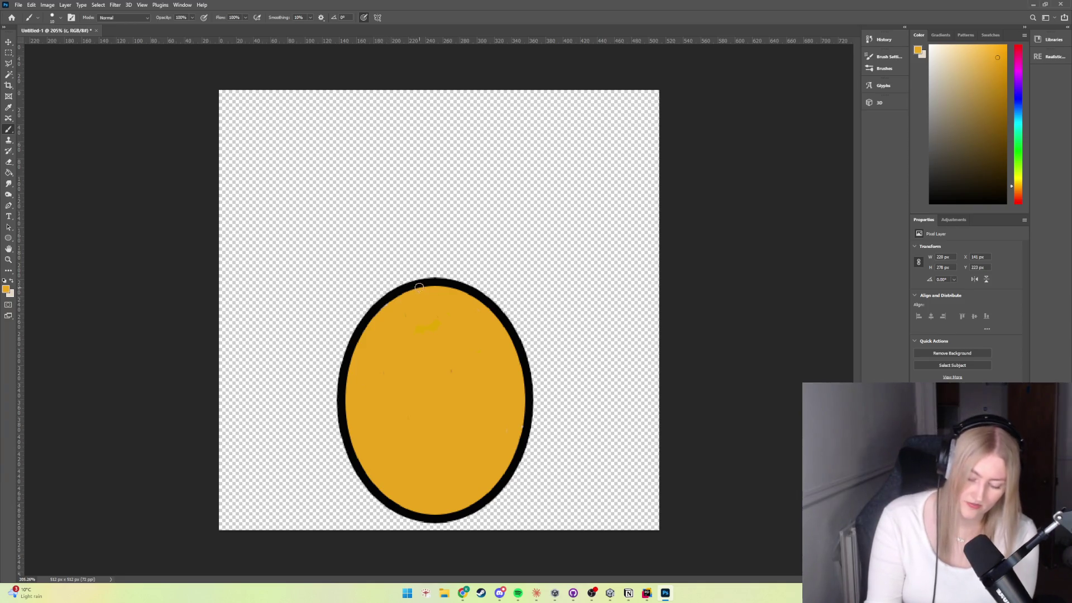
Step: Touch up orange along the oval's right, bottom and lower-left outline, undo a stray stroke, and add Layer 2
mouse_move(493, 310)
mouse_down()
mouse_move(524, 375)
mouse_move(516, 450)
mouse_up()
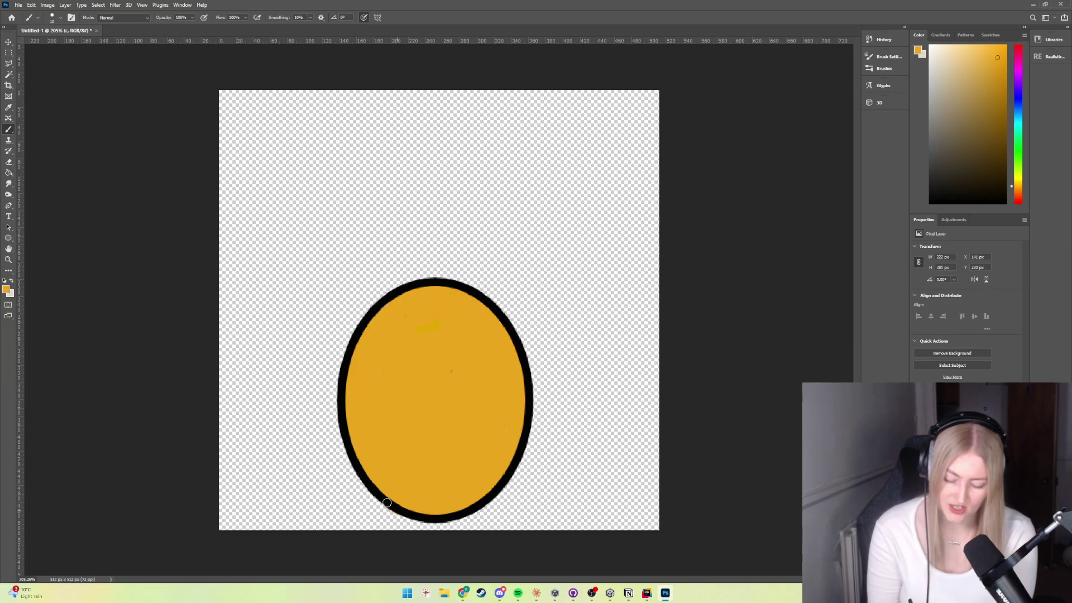
mouse_move(365, 464)
mouse_down()
mouse_move(448, 517)
mouse_move(481, 505)
mouse_move(505, 459)
mouse_up()
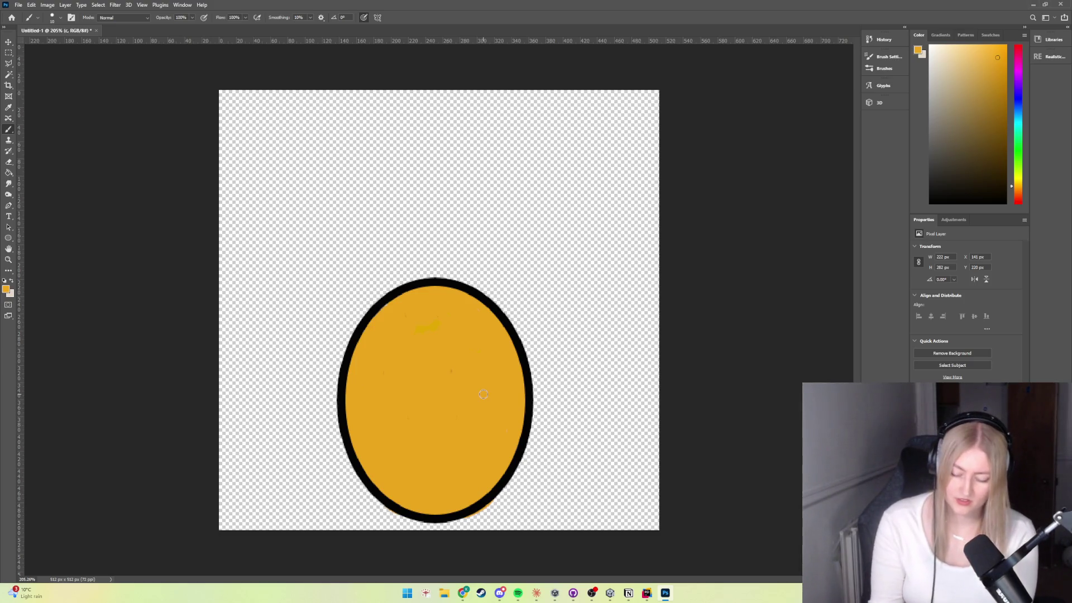
mouse_move(427, 515)
mouse_down()
mouse_move(369, 497)
mouse_move(358, 469)
mouse_up()
key(ctrl+z)
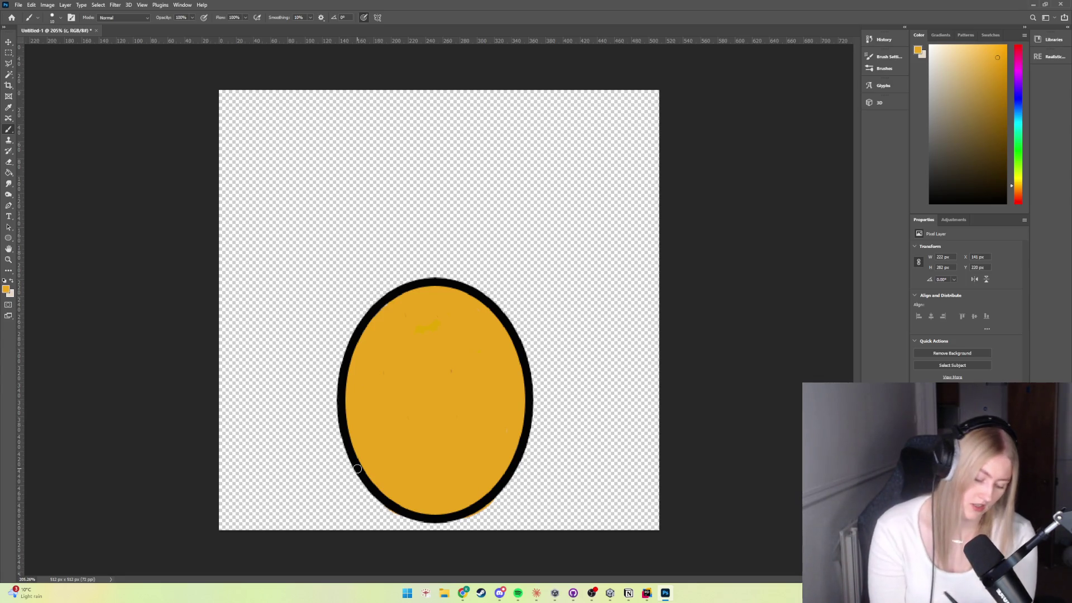
key(ctrl+shift+alt+n)
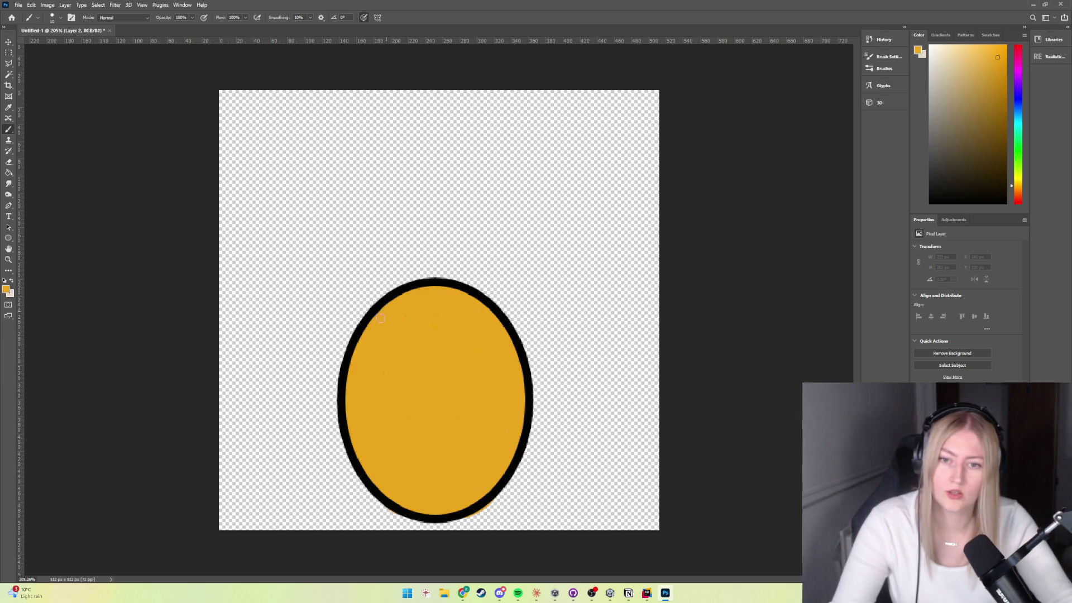
Step: After a test stroke and another new layer, thicken the brown outline along the lower-right, bottom and lower-left edges
drag(468, 339, 457, 372)
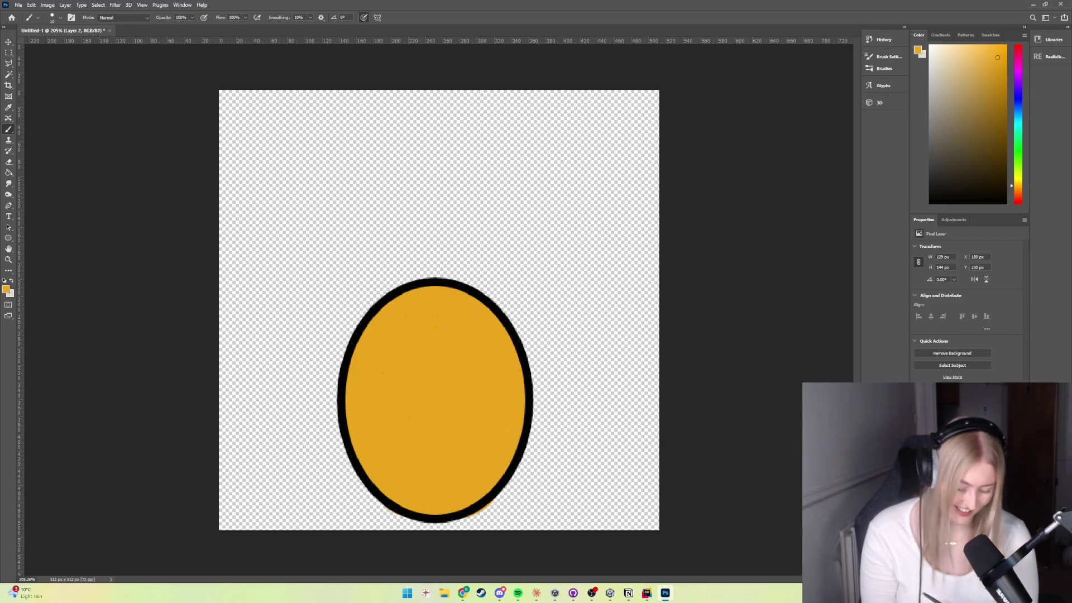
key(ctrl+shift+alt+n)
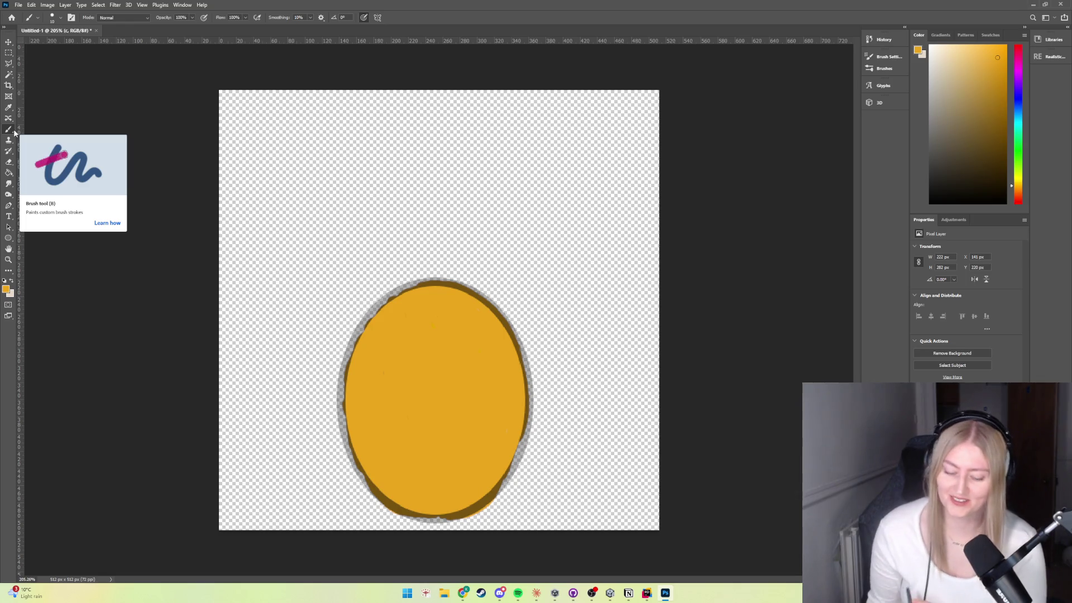
mouse_move(519, 439)
mouse_down()
mouse_move(507, 477)
mouse_move(480, 506)
mouse_up()
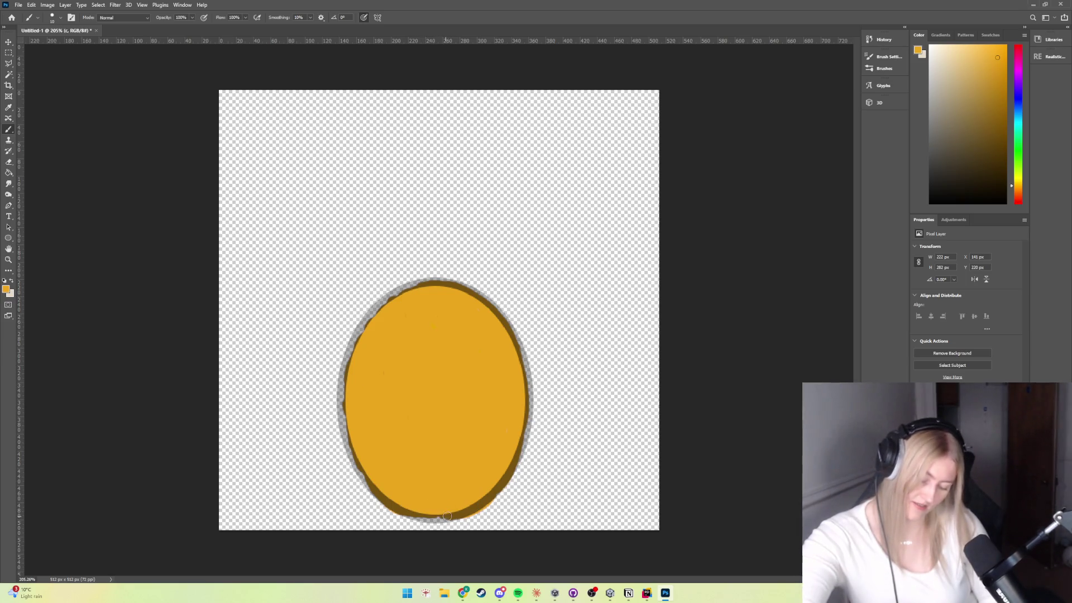
mouse_move(427, 518)
mouse_down()
mouse_move(451, 515)
mouse_move(409, 515)
mouse_move(397, 501)
mouse_up()
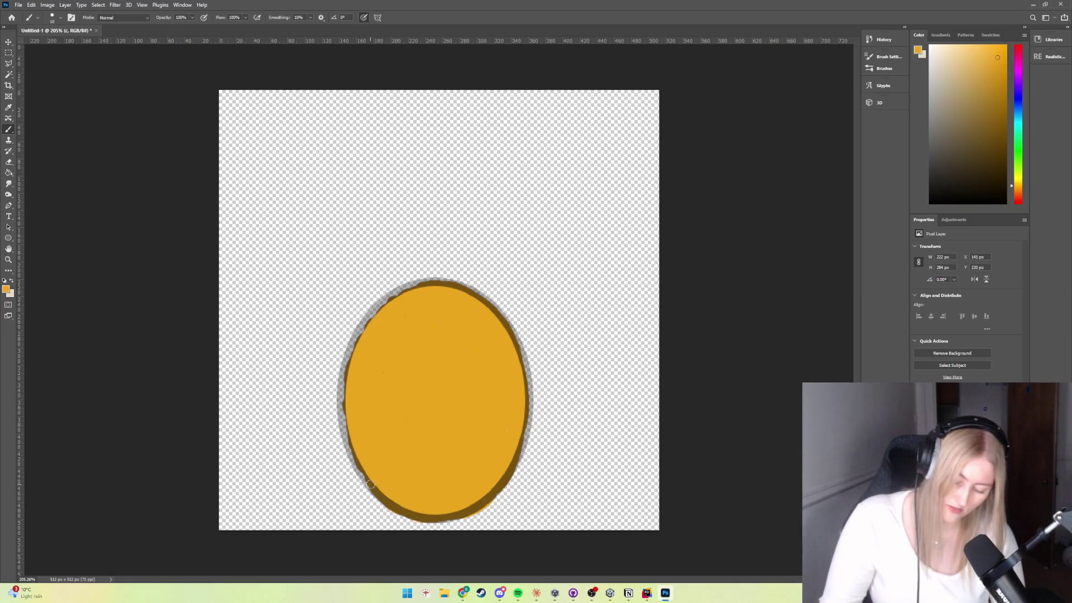
mouse_move(356, 464)
mouse_down()
mouse_move(362, 479)
mouse_move(340, 418)
mouse_up()
mouse_move(512, 464)
mouse_down()
mouse_move(522, 443)
mouse_move(502, 490)
mouse_move(478, 509)
mouse_up()
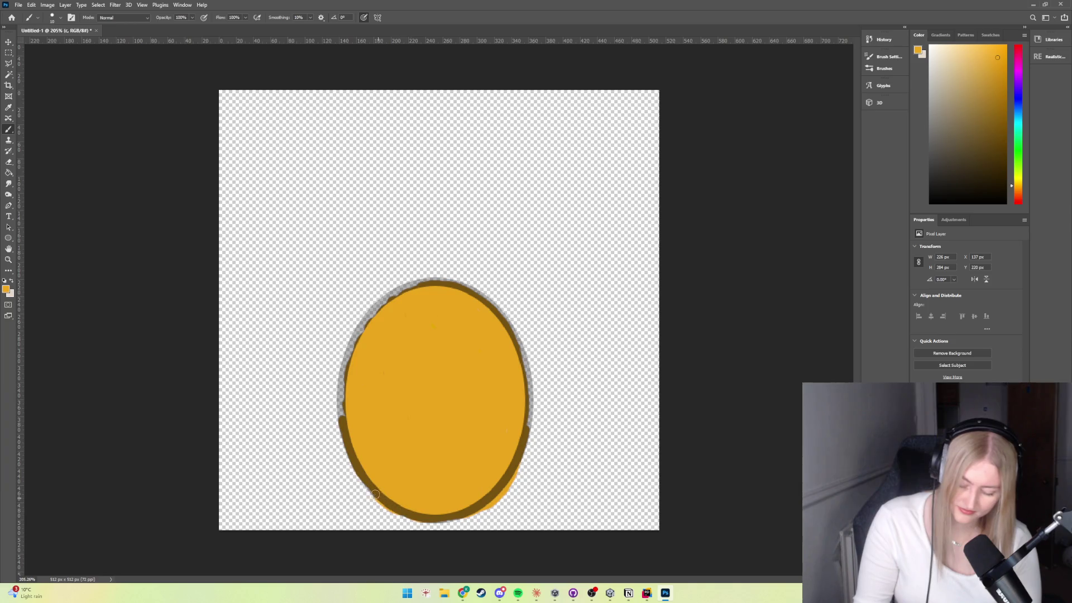
Step: Paint the brown outline over the left, right, upper-left and top edges, then undo it
drag(343, 427, 354, 345)
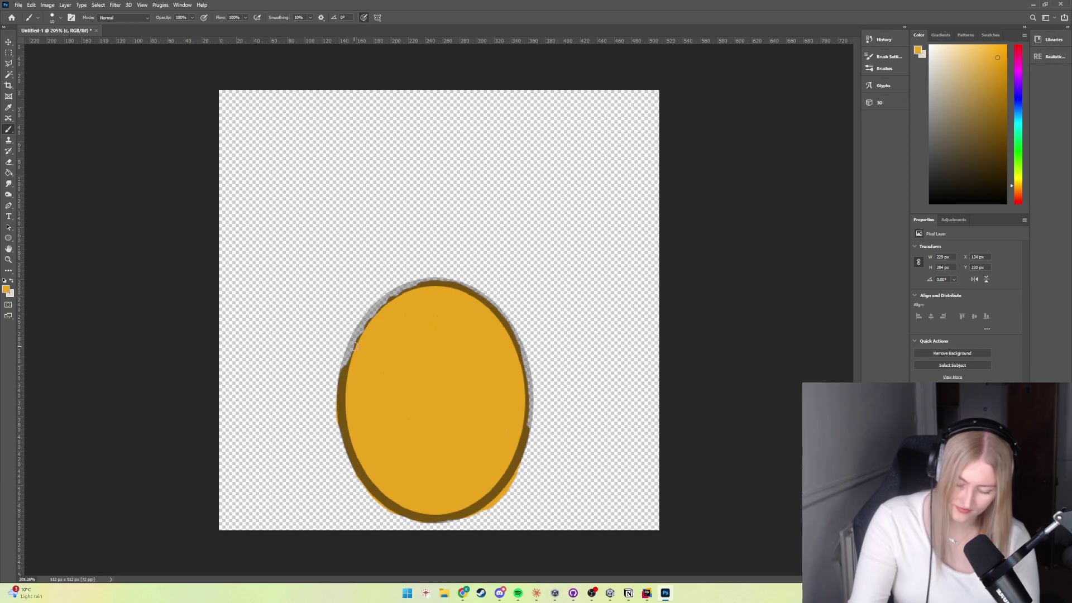
mouse_move(521, 424)
mouse_down()
mouse_move(526, 393)
mouse_move(525, 436)
mouse_move(528, 391)
mouse_move(508, 324)
mouse_move(472, 289)
mouse_up()
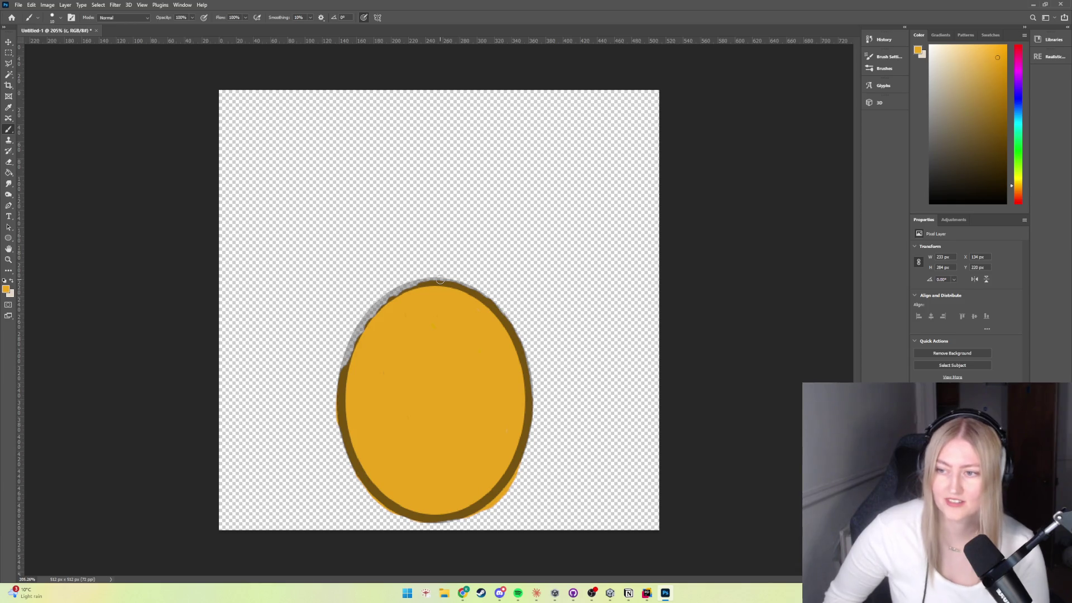
mouse_move(352, 364)
mouse_down()
mouse_move(351, 342)
mouse_move(345, 368)
mouse_move(384, 302)
mouse_move(426, 282)
mouse_up()
mouse_move(487, 301)
mouse_down()
mouse_move(470, 287)
mouse_move(412, 280)
mouse_up()
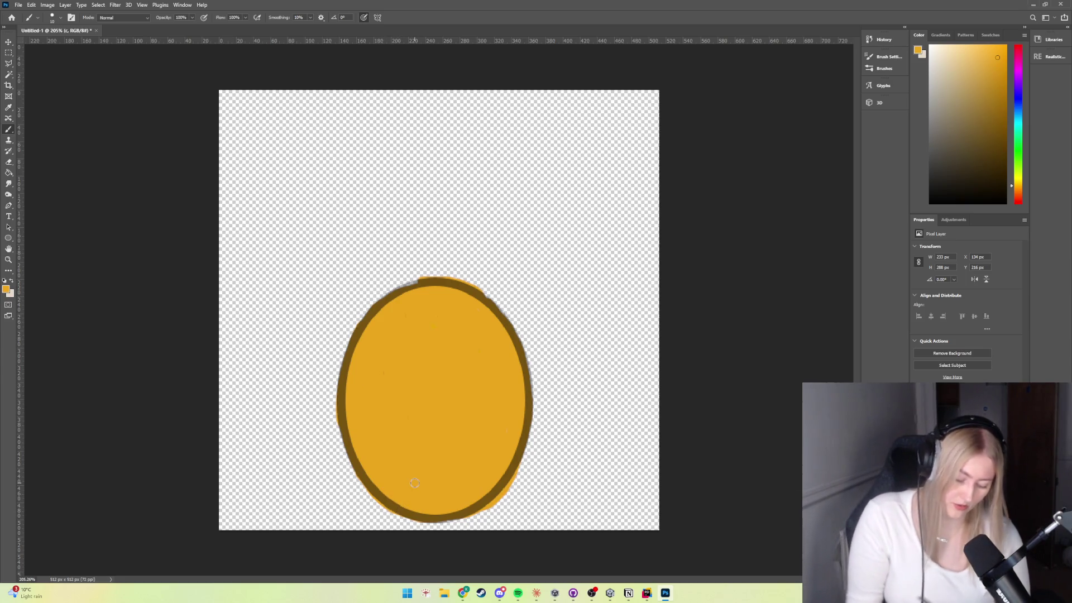
key(ctrl+z)
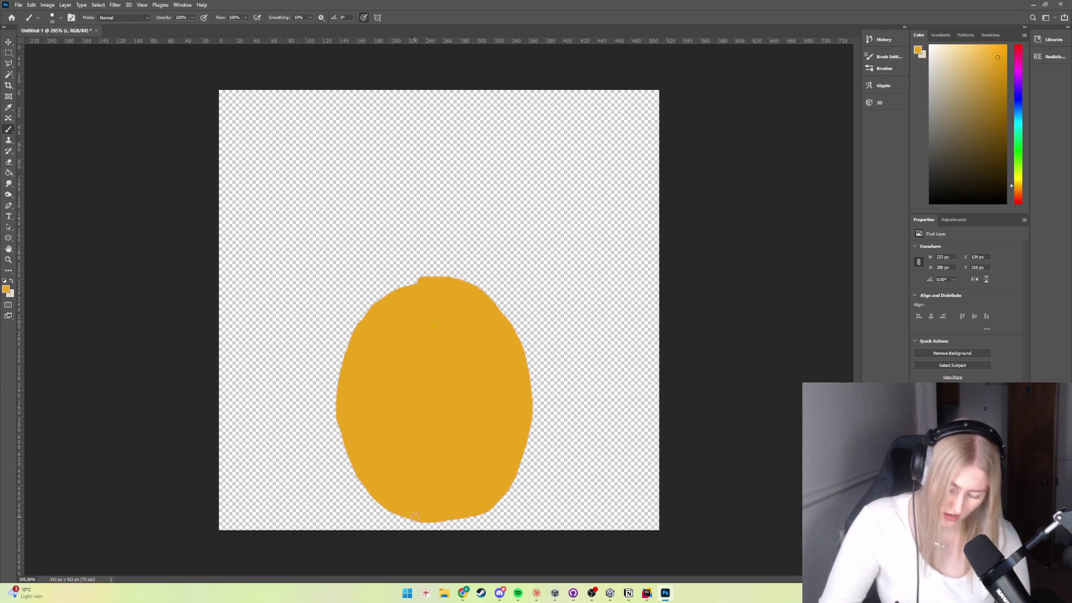
Step: Fill notches at the egg's bottom-left, top-left and bottom edges with orange, undoing the final stroke
drag(415, 515, 390, 506)
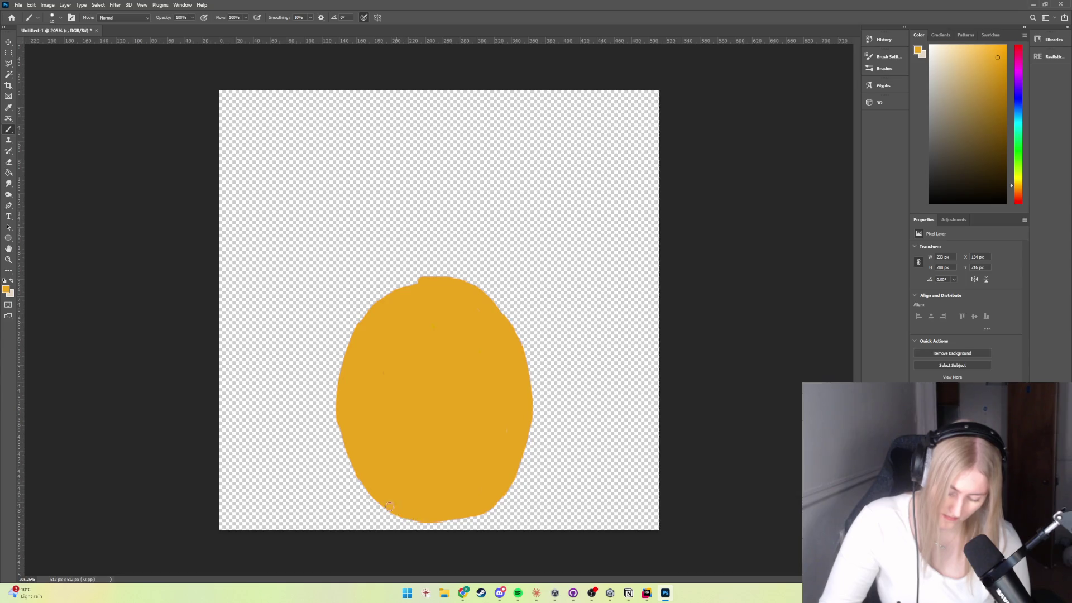
drag(413, 286, 399, 285)
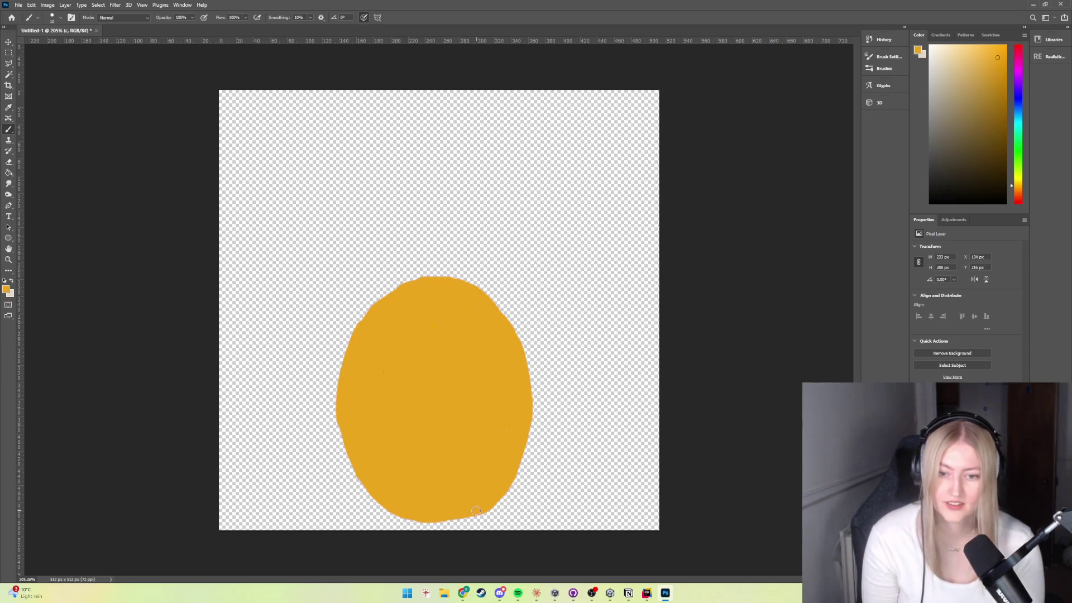
mouse_move(480, 510)
mouse_down()
mouse_move(433, 523)
mouse_move(439, 513)
mouse_up()
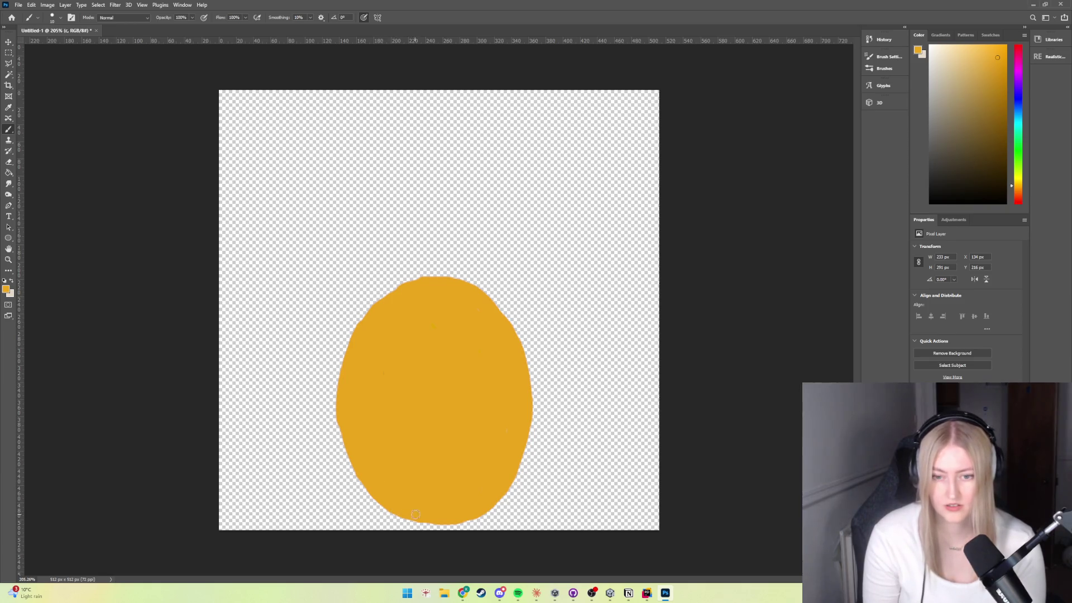
mouse_move(428, 519)
mouse_down()
mouse_move(391, 517)
mouse_move(362, 491)
mouse_up()
key(ctrl+z)
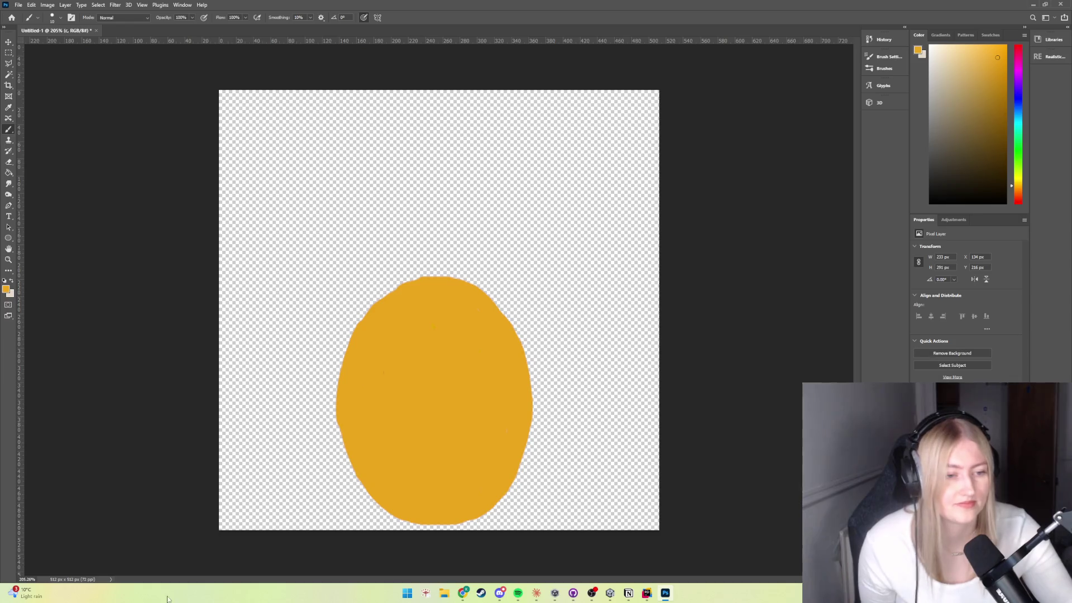
Step: Add Layer 3 and try orange shading strokes on the egg, undoing and redoing them
key(ctrl+shift+alt+n)
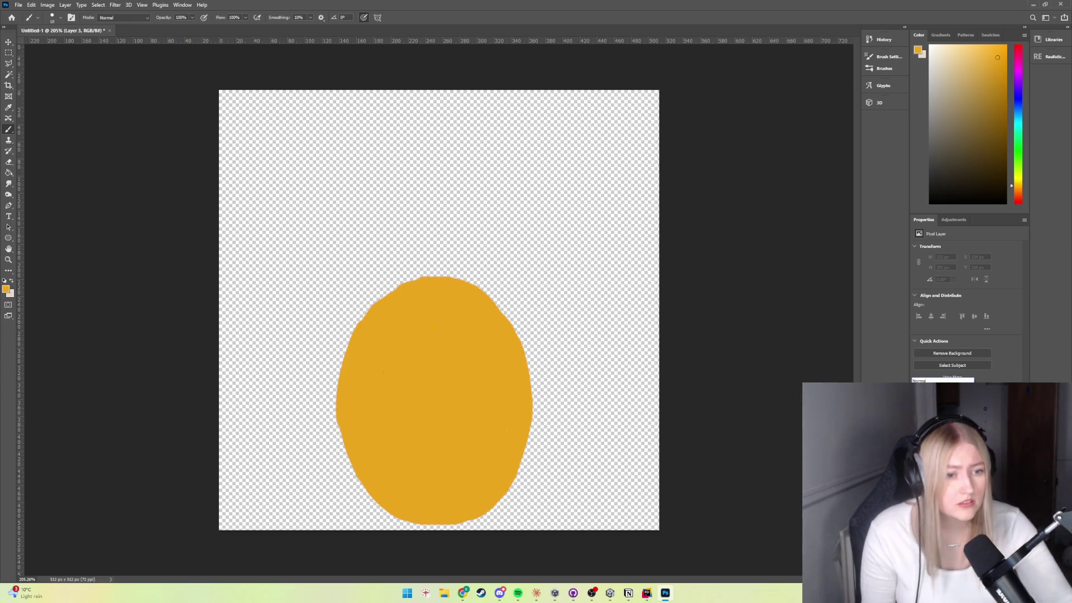
drag(425, 380, 429, 429)
key(ctrl+z)
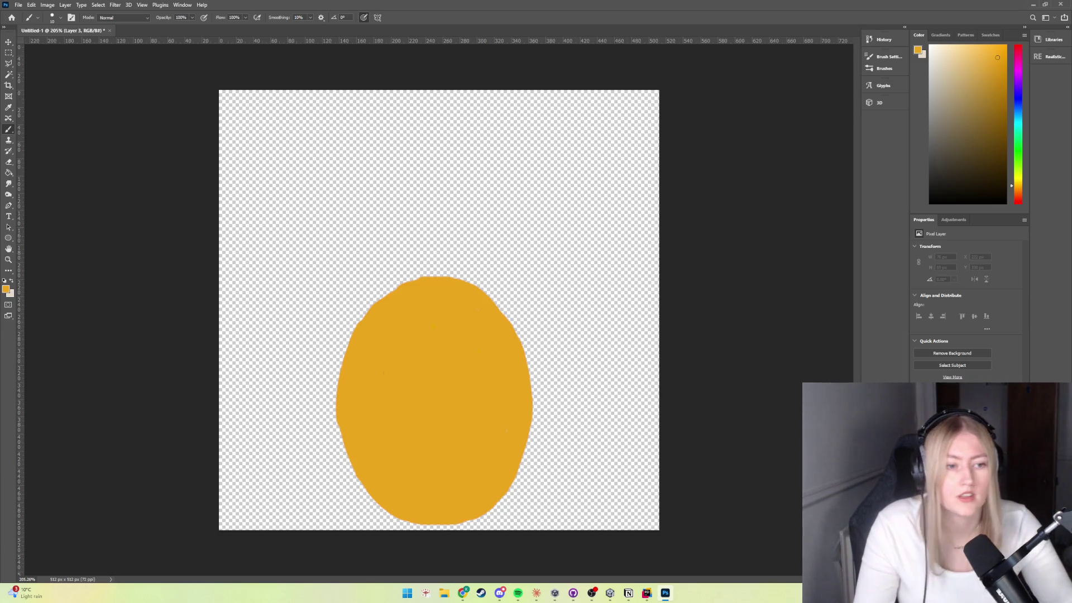
mouse_move(444, 414)
mouse_down()
mouse_move(424, 428)
mouse_move(444, 453)
mouse_up()
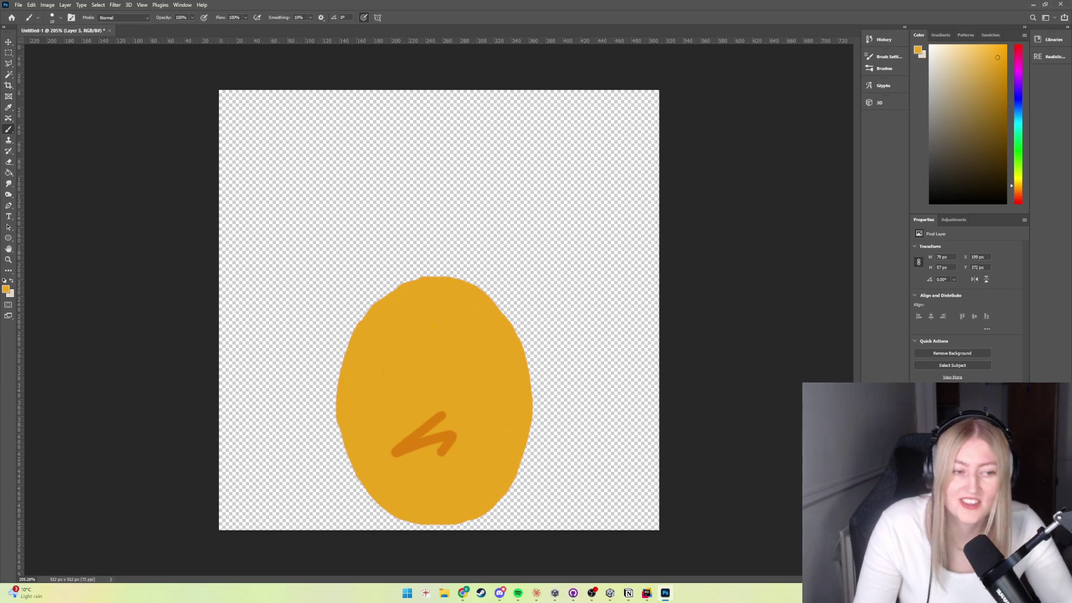
key(ctrl+z)
key(ctrl+z)
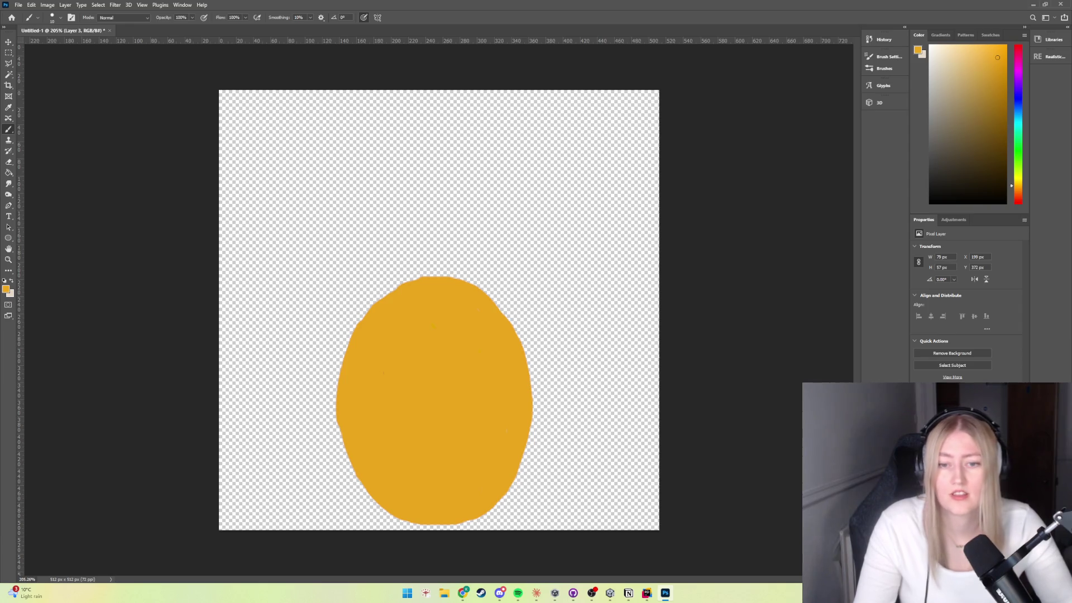
key(ctrl+shift+z)
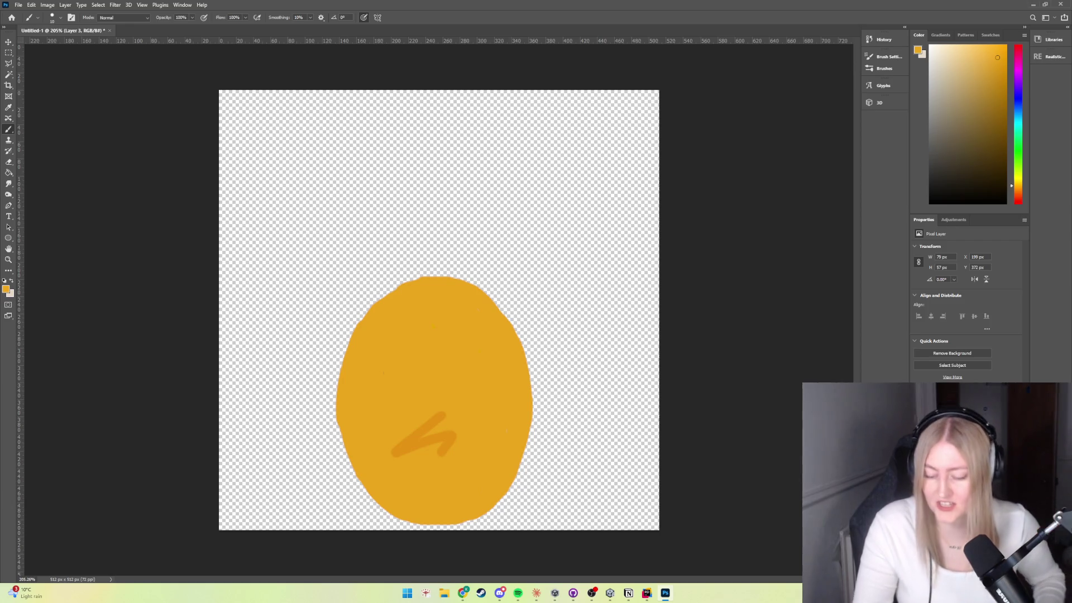
Step: Erase the orange test squiggle with the Eraser and return to the Brush tool
key(e)
mouse_move(452, 440)
mouse_down()
mouse_move(445, 462)
mouse_move(423, 436)
mouse_move(401, 449)
mouse_move(411, 456)
mouse_move(385, 407)
mouse_move(339, 377)
mouse_up()
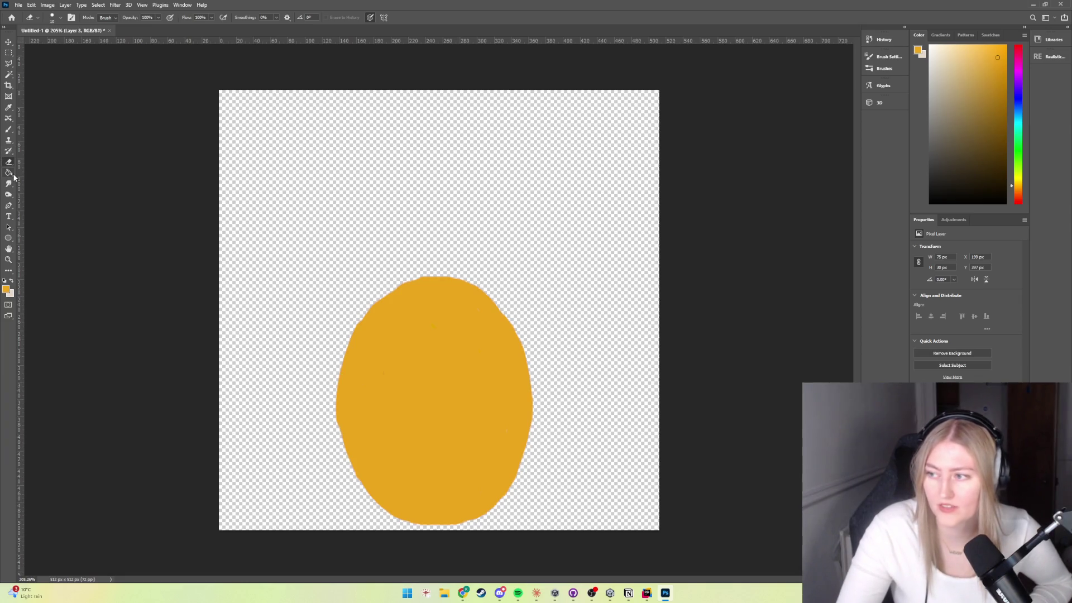
click(8, 130)
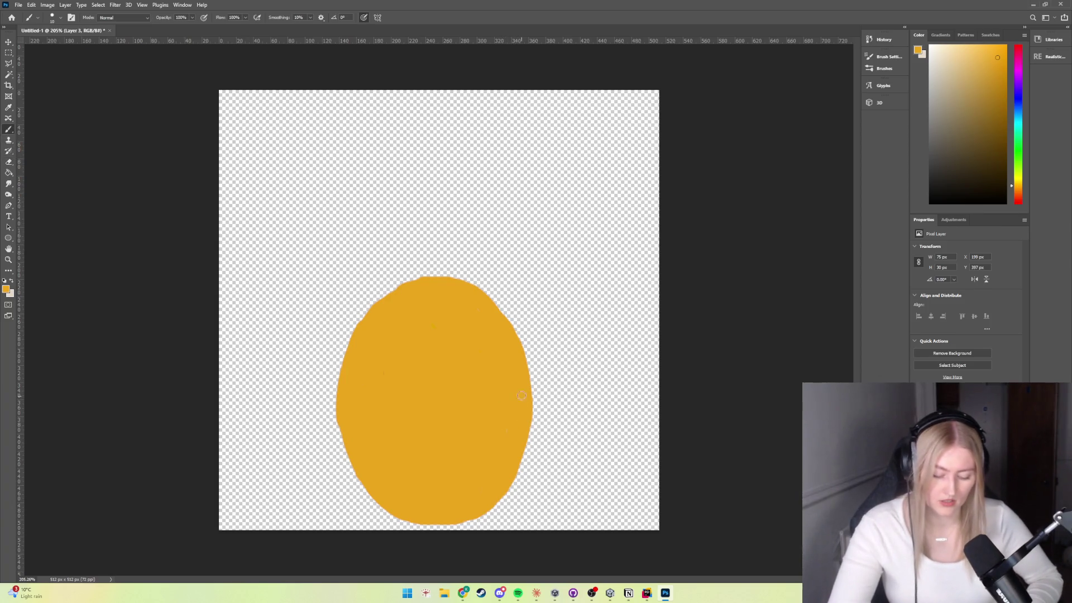